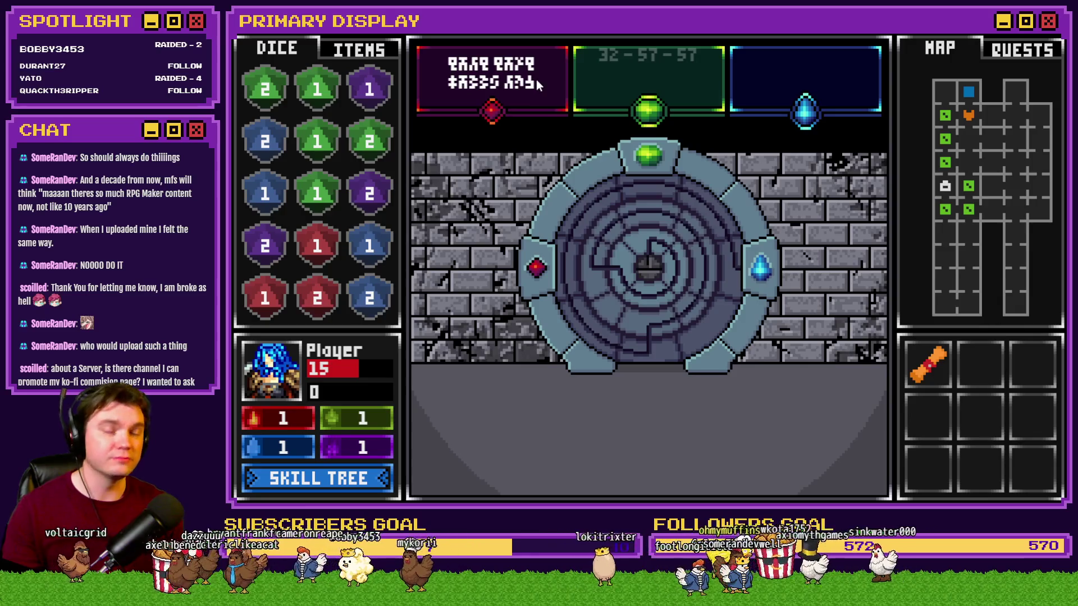
Step: Leave the playtest and change the exitChoice1 (#0655) roll in RTG v2.0 to Random 1..6
key("alt+F4")
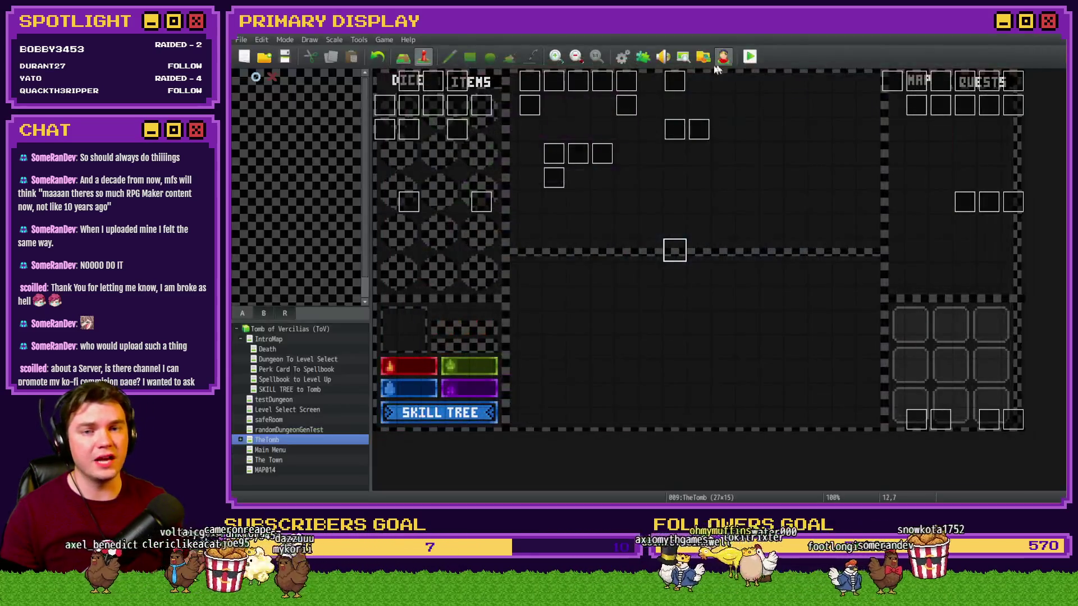
key("F9")
left_click_drag(918, 177, 916, 393)
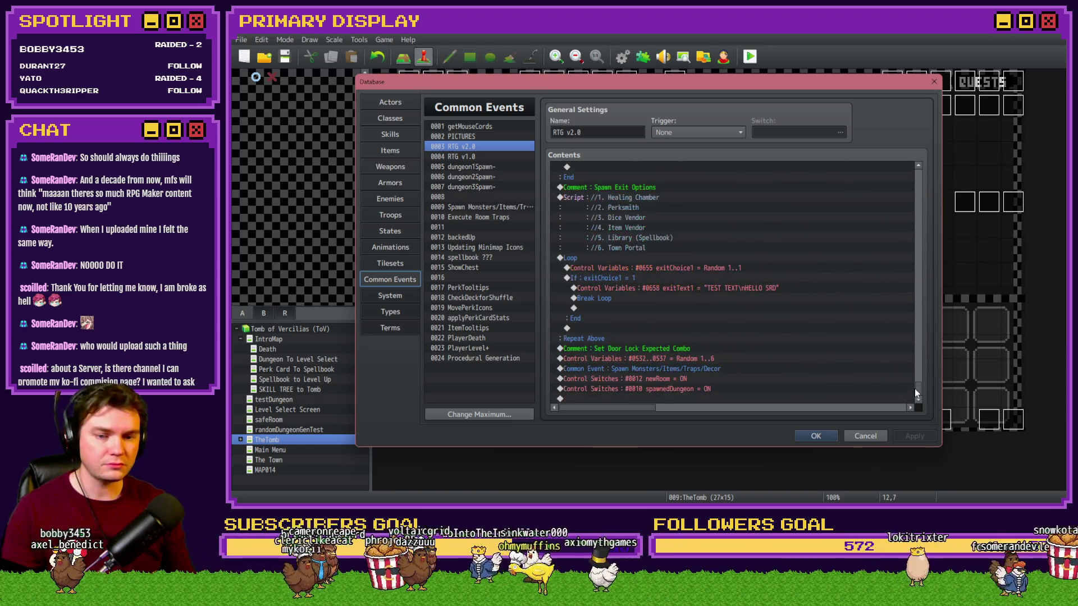
left_click(695, 282)
left_click(694, 287)
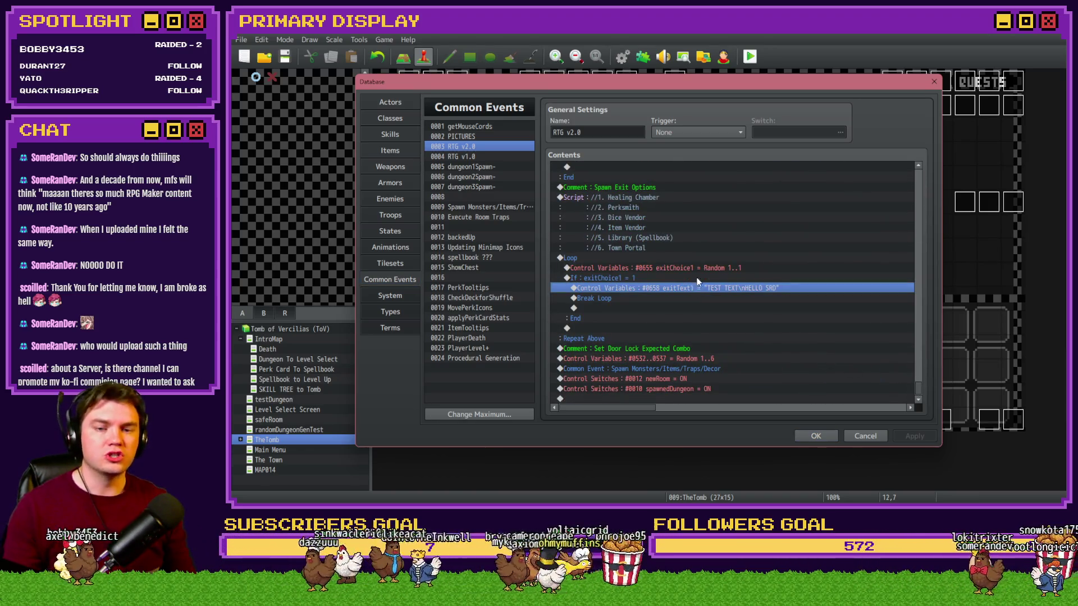
double_click(702, 268)
key("BackSpace")
type("6")
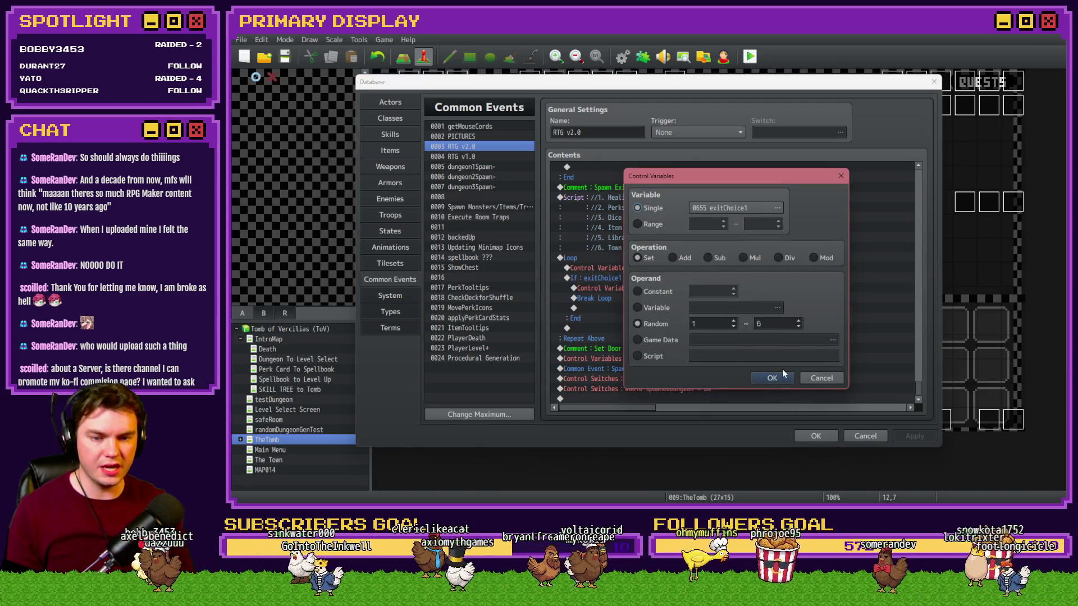
left_click(772, 377)
Step: Replace exitText1's TEST TEXT script value with "HEALING\nCHAMBER"
left_click(727, 298)
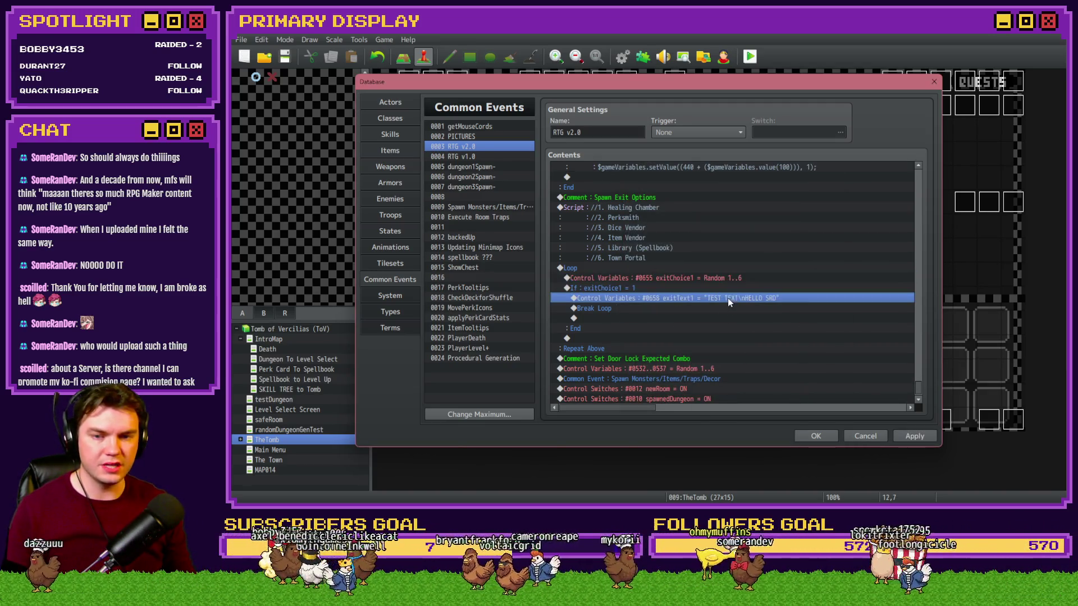
double_click(727, 298)
left_click(730, 356)
left_click_drag(694, 356, 753, 357)
type("HEALING\\n")
type("CHAMBER")
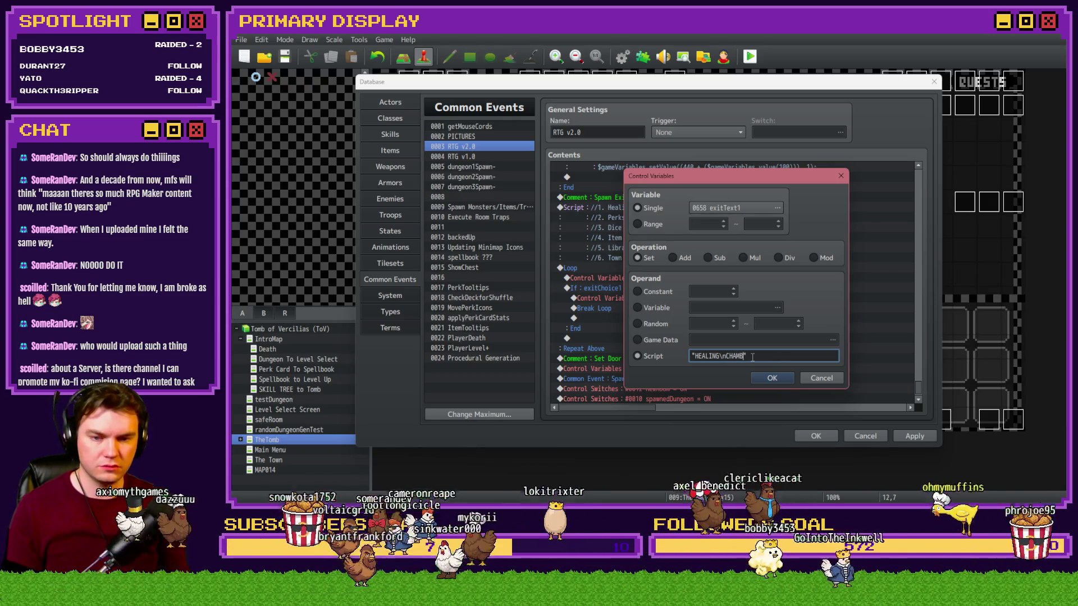
left_click(771, 378)
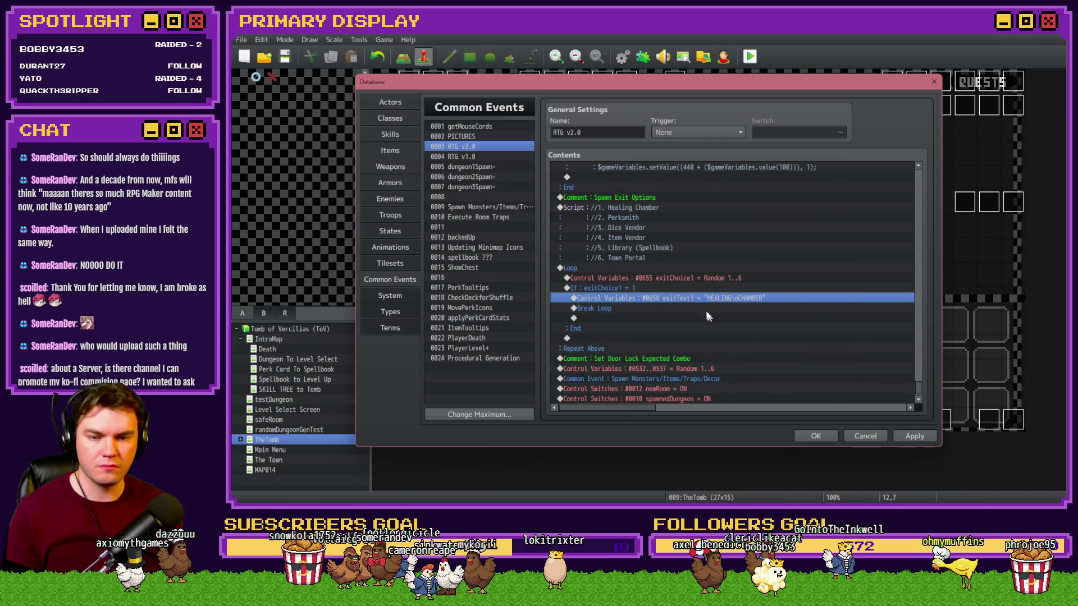
left_click(664, 292)
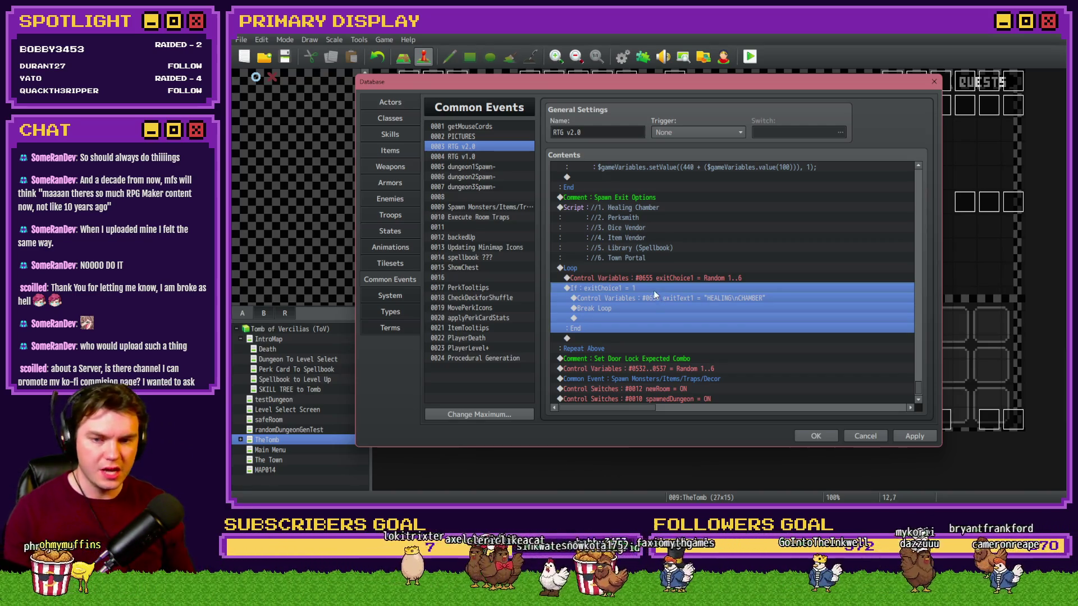
Step: Cut the If exitChoice1 = 1 block and paste it below Repeat Above, outside the loop
key("Delete")
left_click(612, 348)
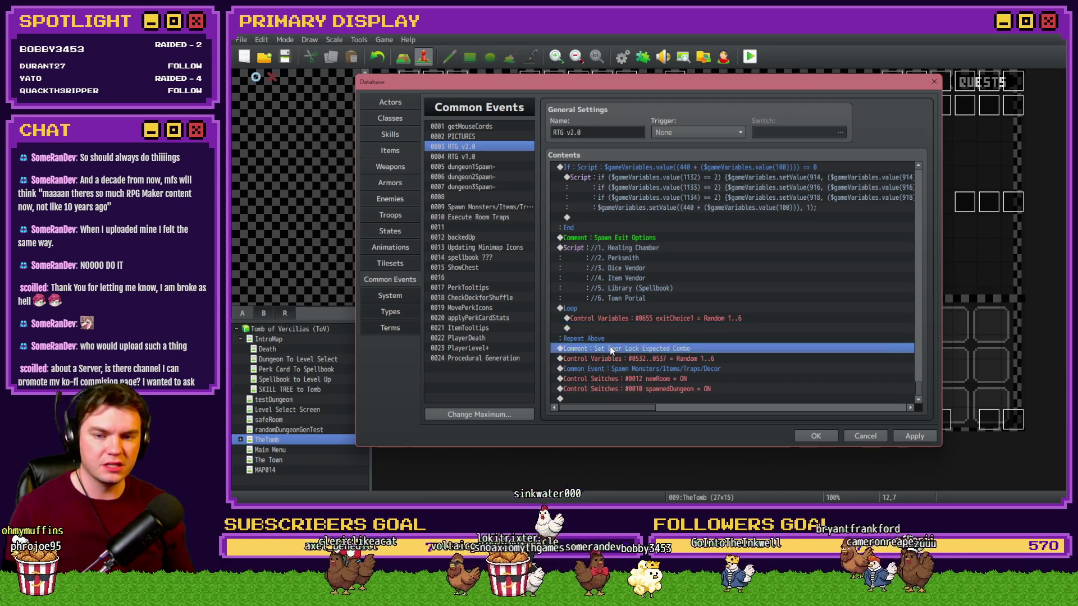
key("ctrl+v")
left_click(624, 321)
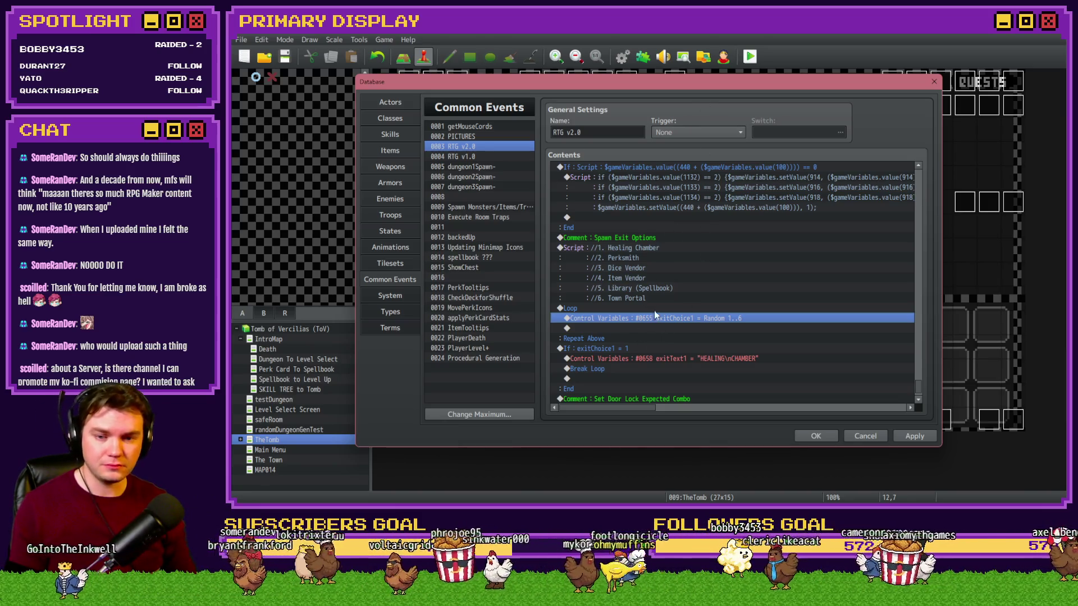
Step: Move the exitChoice1 Random 1..6 roll above the loop and copy it
key("ctrl+x")
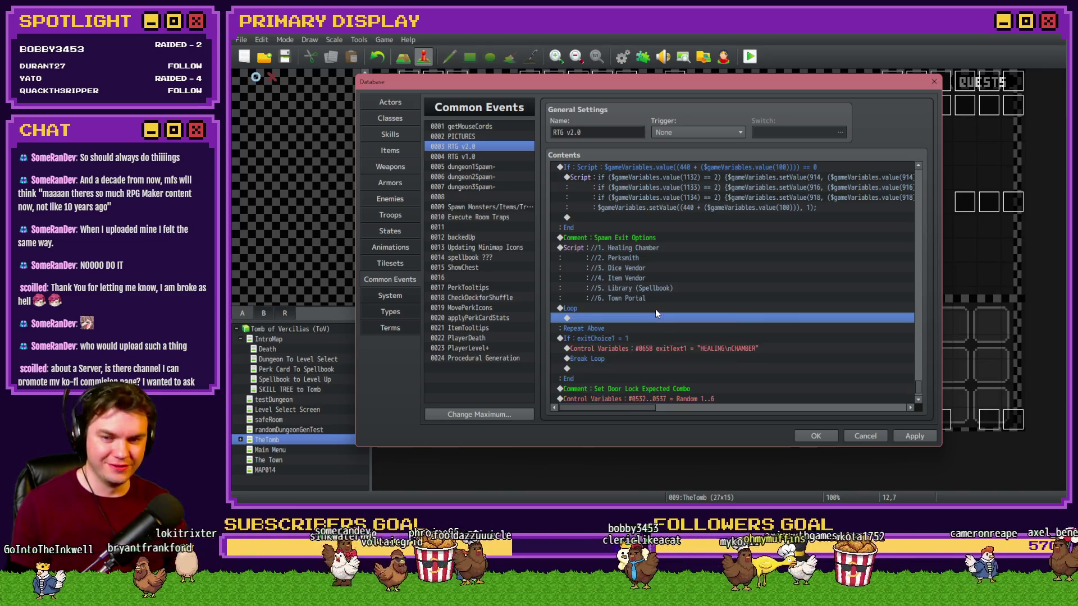
left_click(655, 309)
key("ctrl+v")
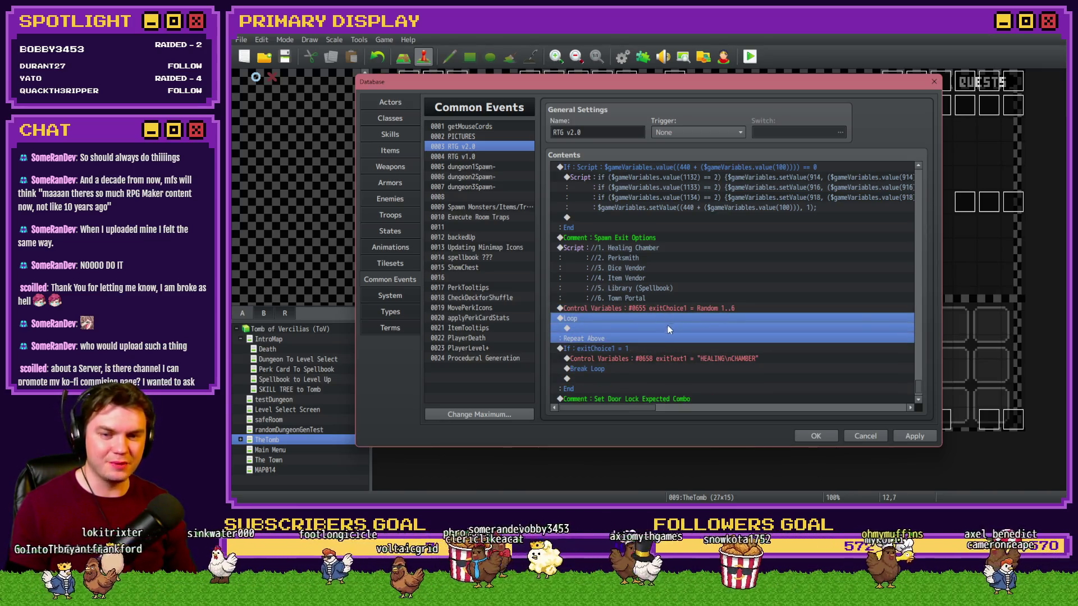
left_click(646, 308)
key("ctrl+c")
Step: Paste the roll inside the loop and retarget it to exitChoice2 (#0656)
left_click(645, 329)
key("ctrl+v")
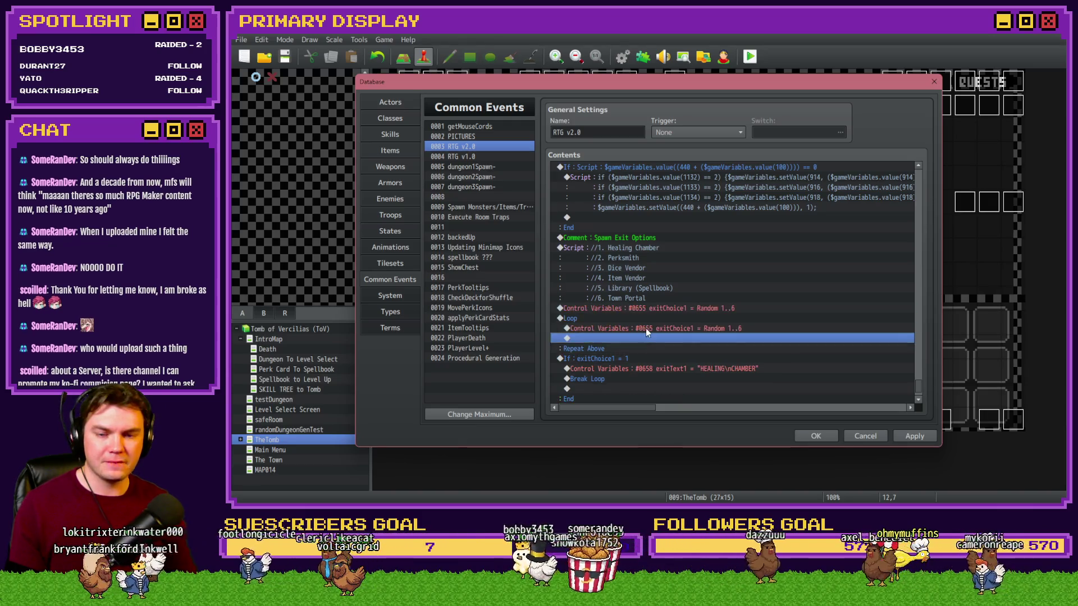
double_click(644, 329)
left_click(743, 209)
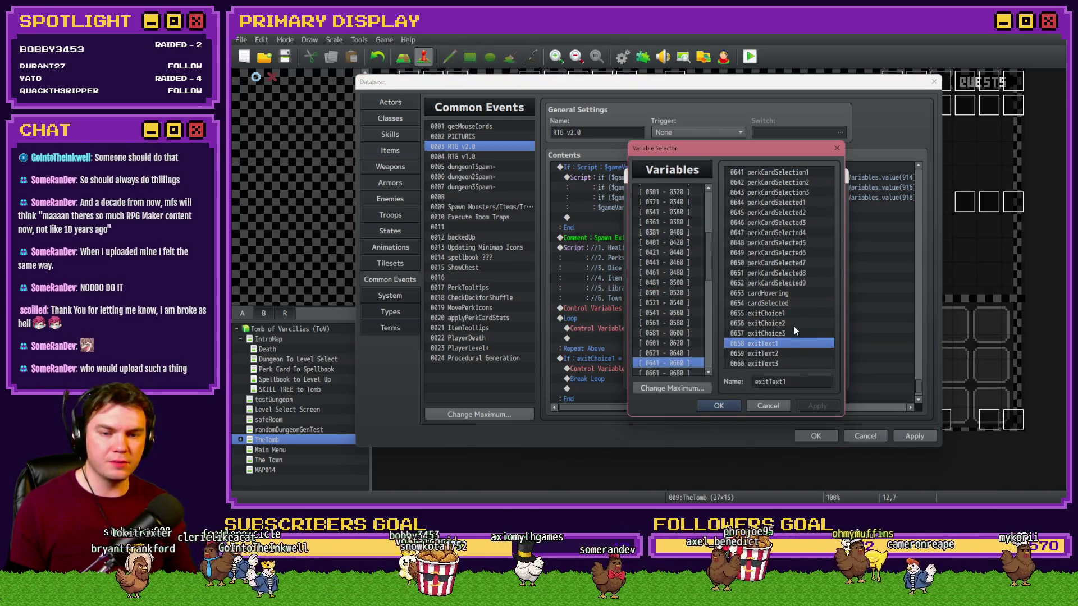
double_click(794, 325)
left_click(780, 380)
Step: Add a Conditional Branch exitChoice2 ≠ exitChoice1 containing Break Loop after the exitChoice2 roll
double_click(660, 339)
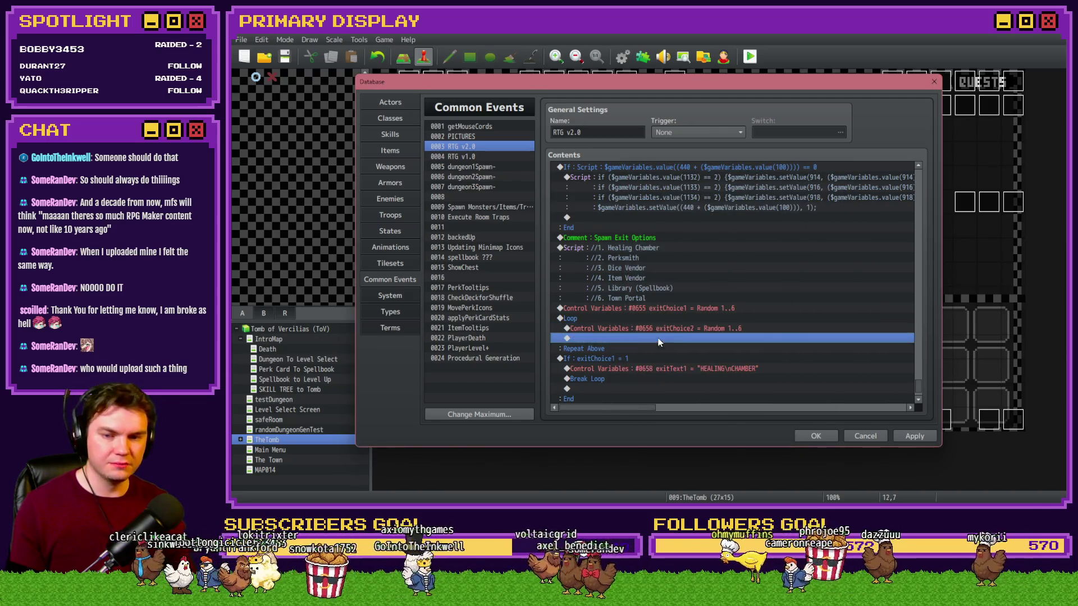
left_click(679, 318)
left_click(662, 222)
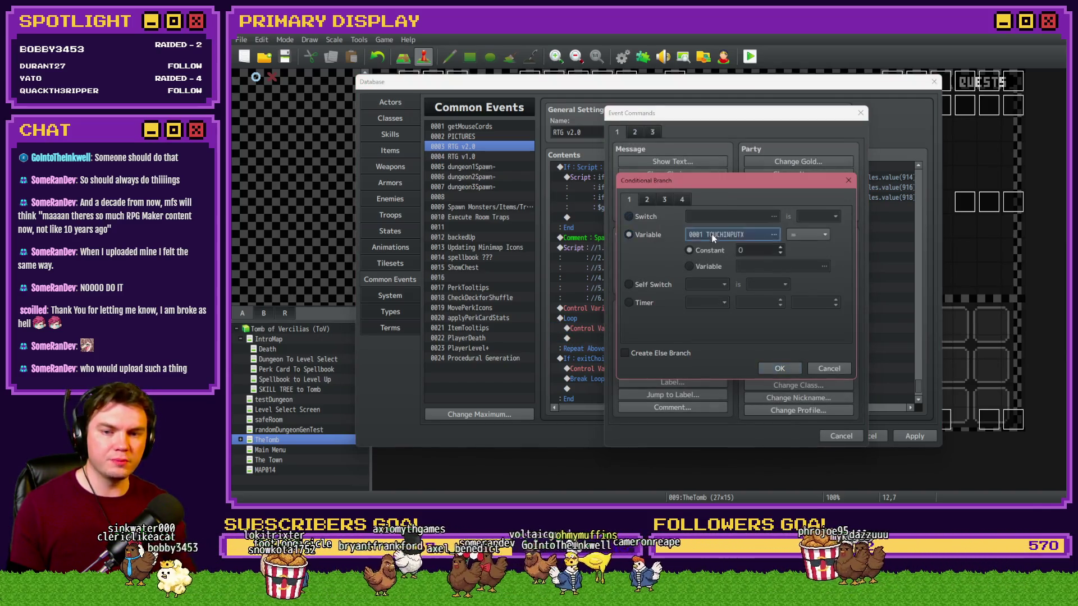
left_click(712, 234)
double_click(782, 319)
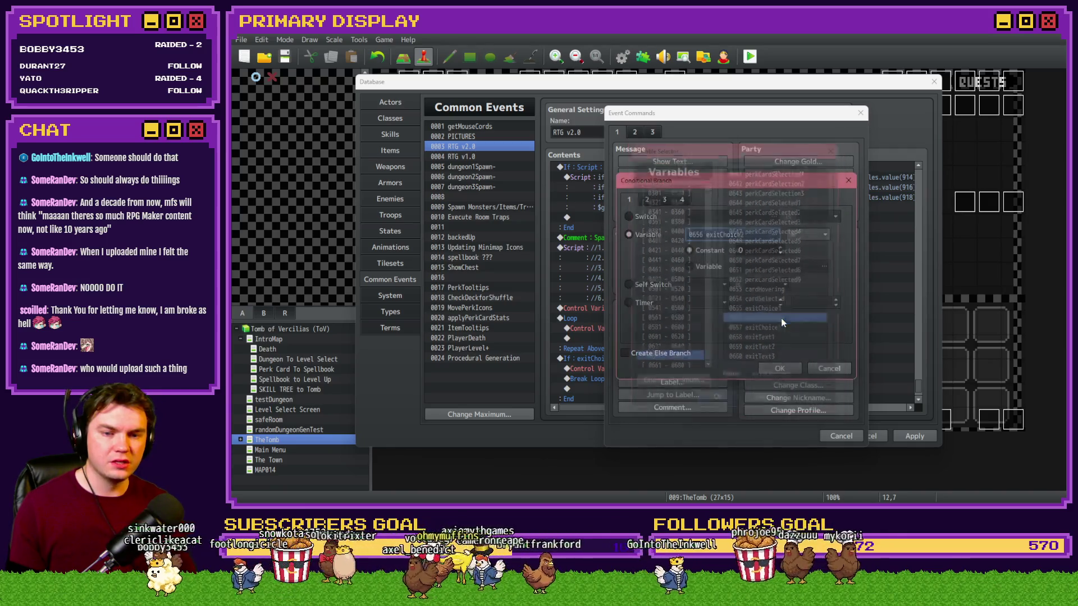
left_click(806, 234)
left_click(804, 305)
left_click(709, 266)
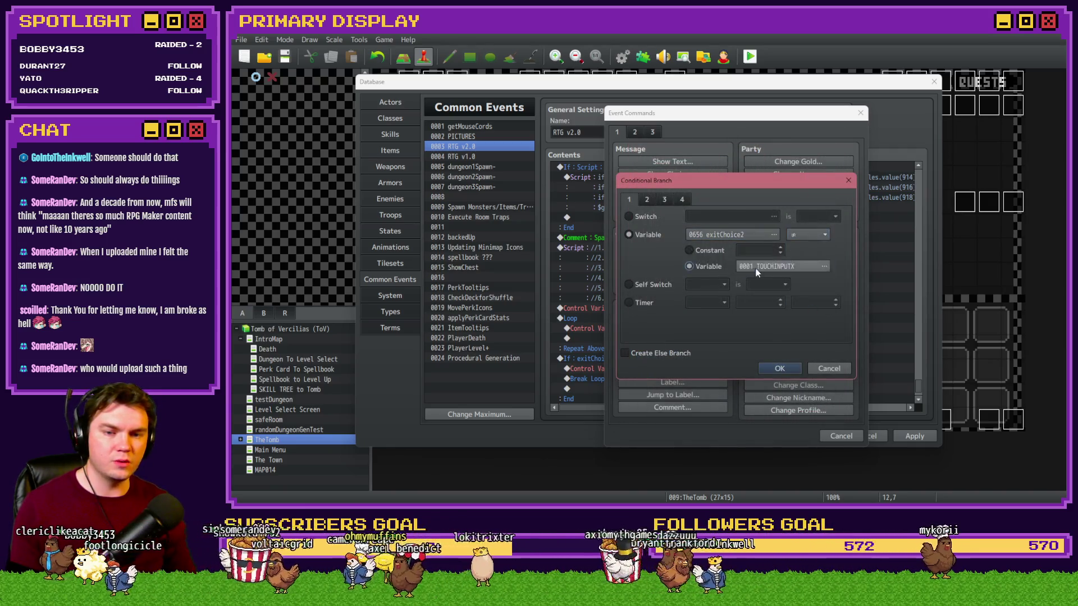
left_click(786, 266)
double_click(785, 311)
left_click(767, 379)
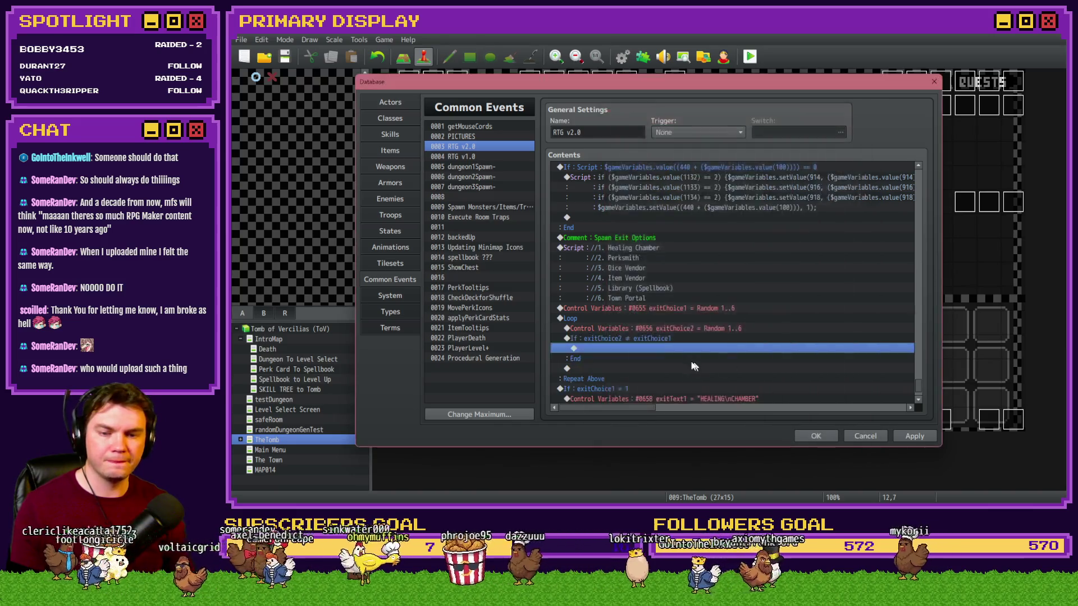
double_click(663, 286)
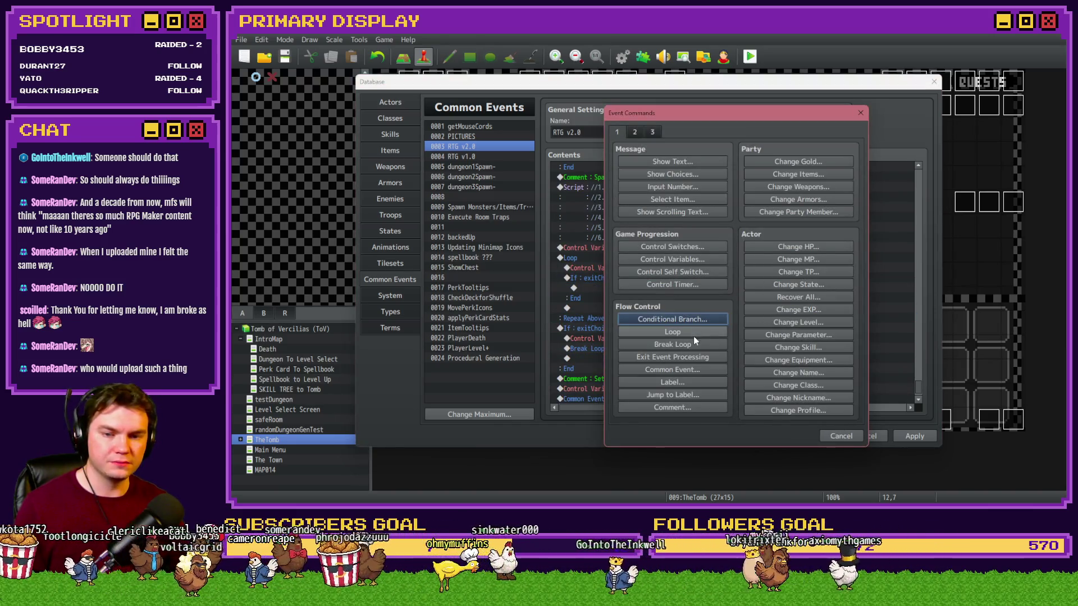
left_click(692, 344)
Step: Duplicate the exitChoice2 reroll loop above the exitChoice1 check
left_click(615, 274)
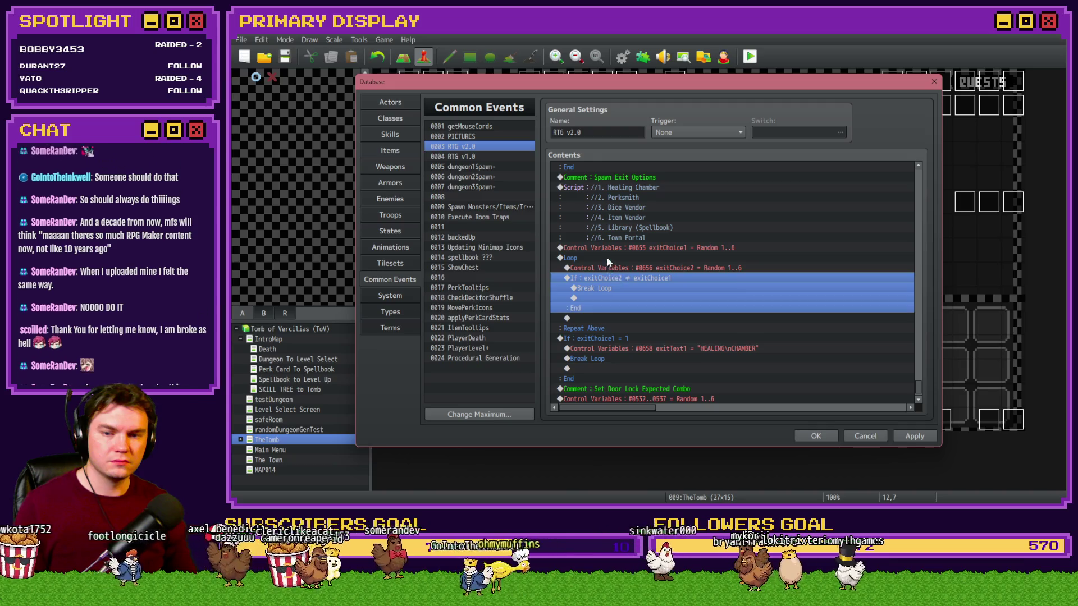
left_click(607, 258)
left_click(623, 339)
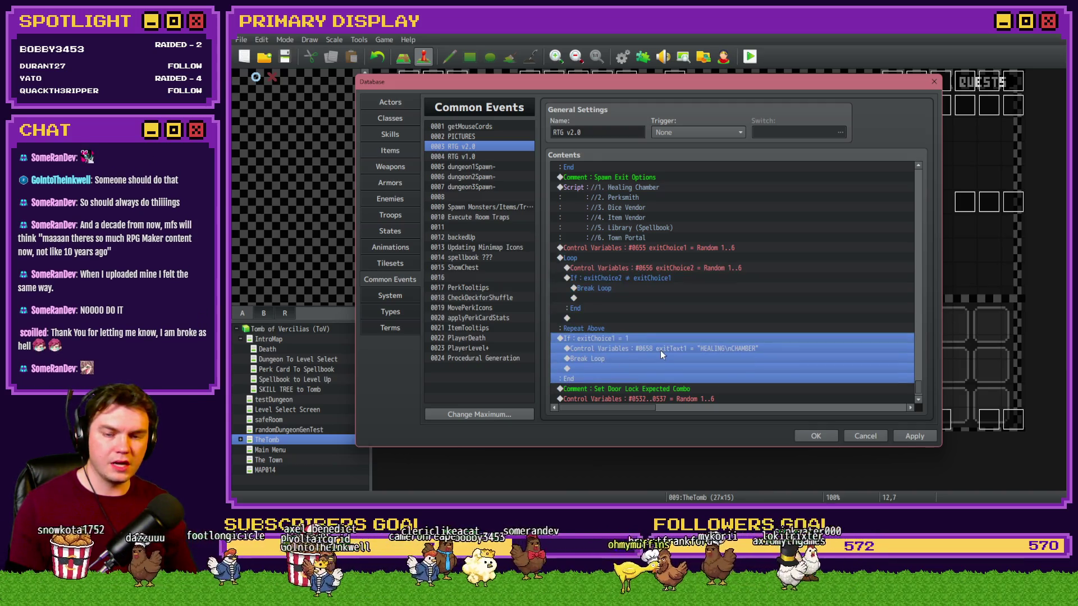
key("ctrl+v")
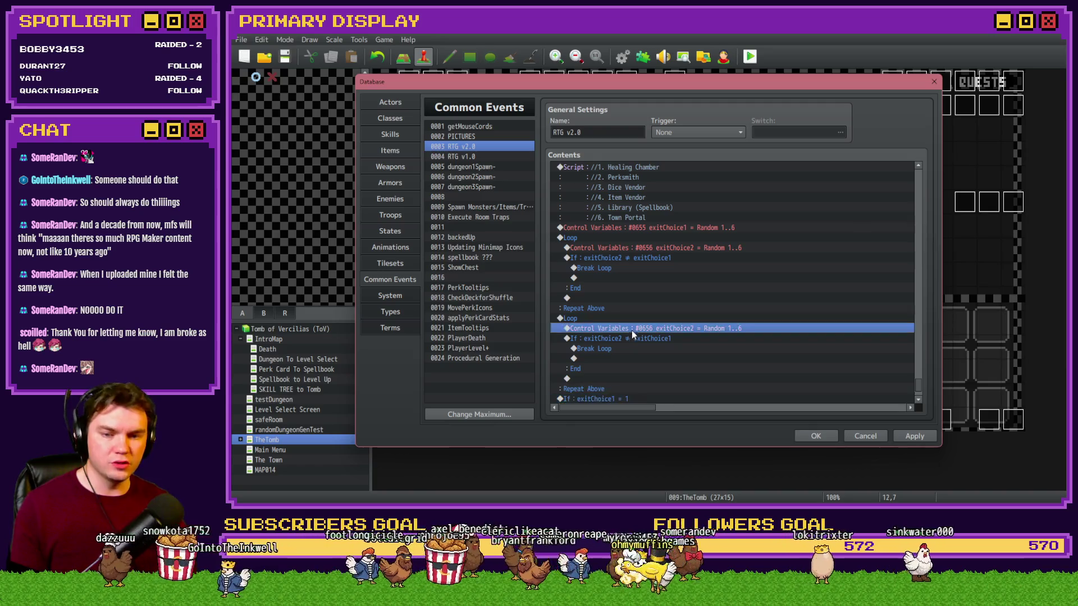
Step: Make the copied loop roll exitChoice3 (#0657) instead of exitChoice2
double_click(631, 329)
left_click(764, 209)
double_click(767, 334)
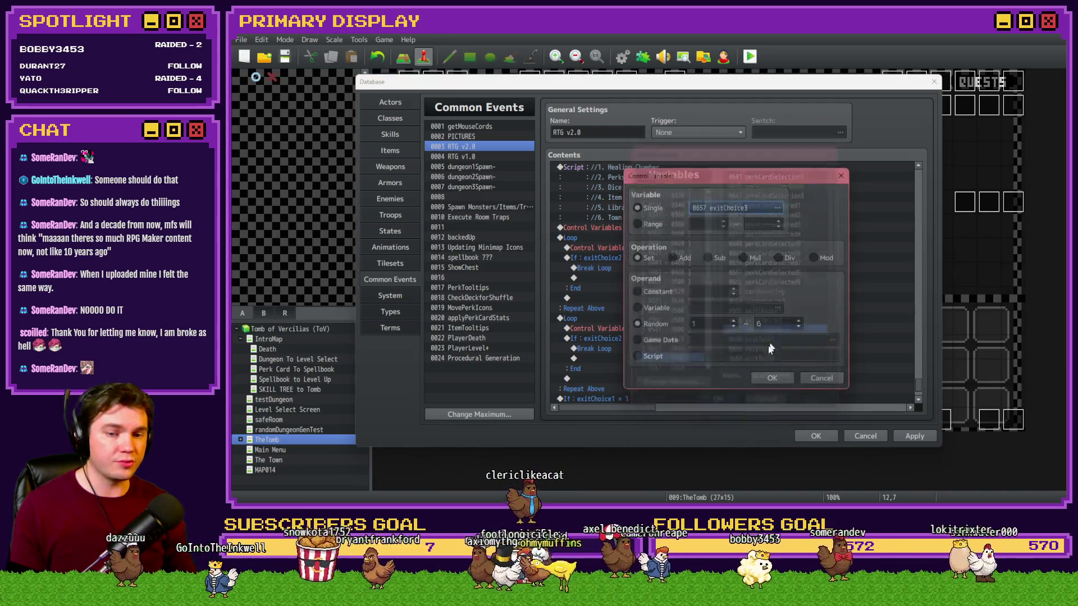
key("Return")
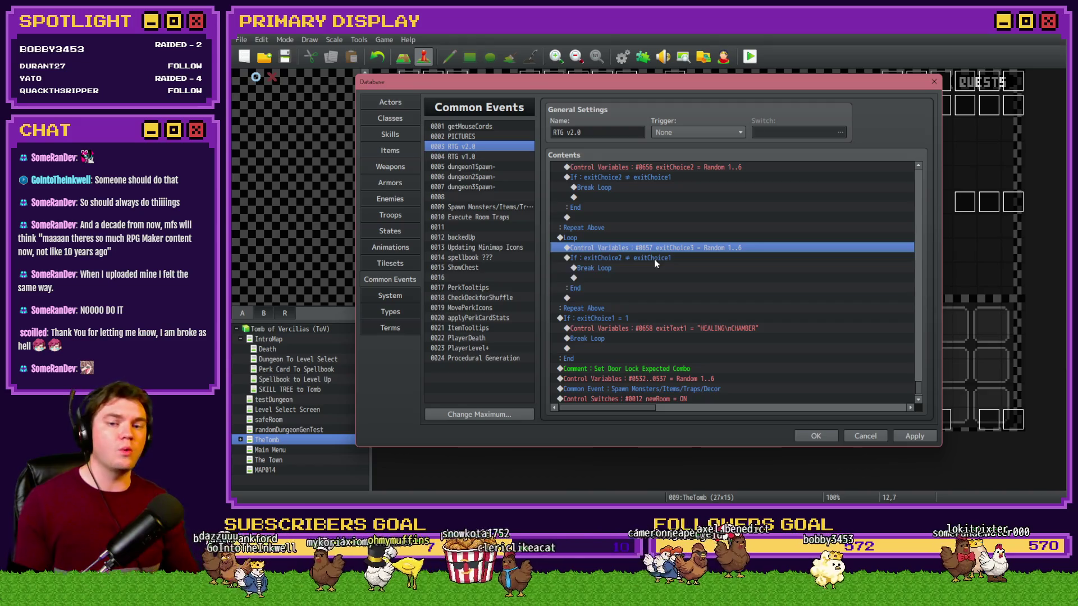
double_click(654, 258)
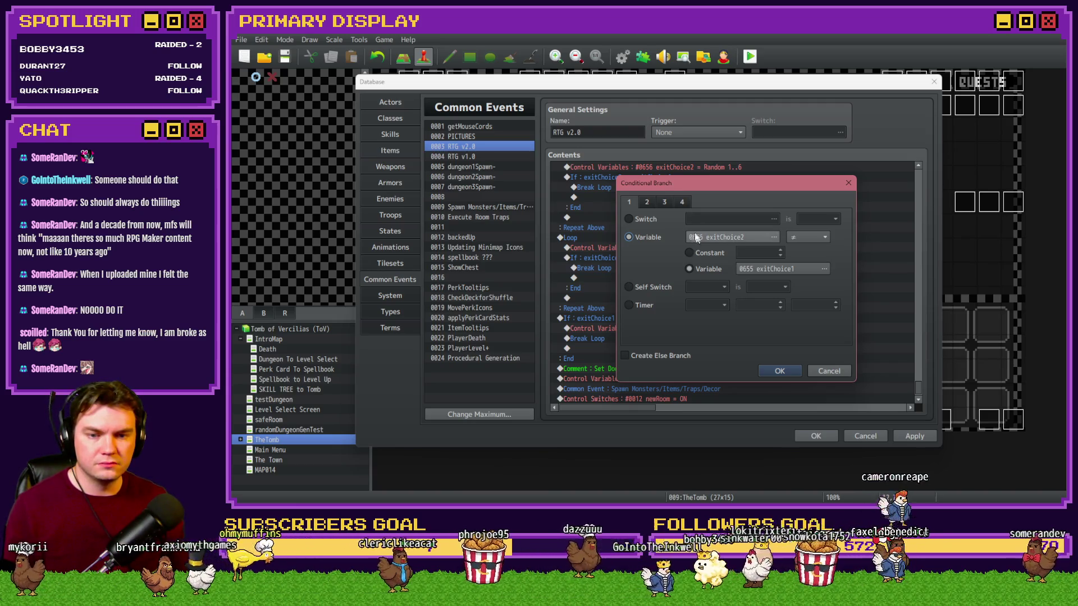
Step: Switch the copied loop's branch to a Script condition and start the $gameVariables.value() lookup
left_click(681, 201)
left_click(629, 331)
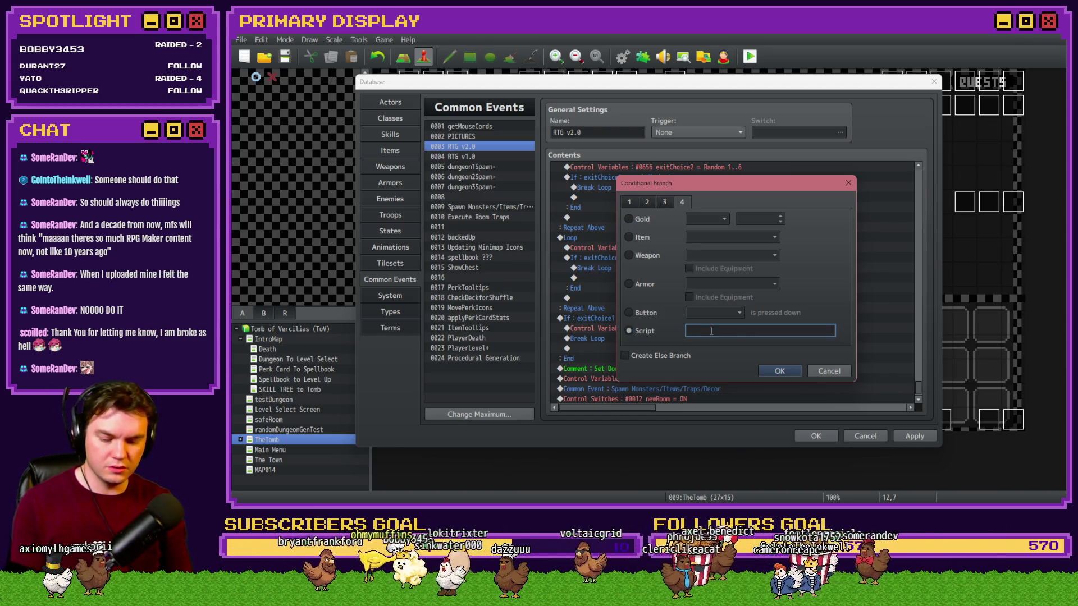
type("655")
left_click(630, 201)
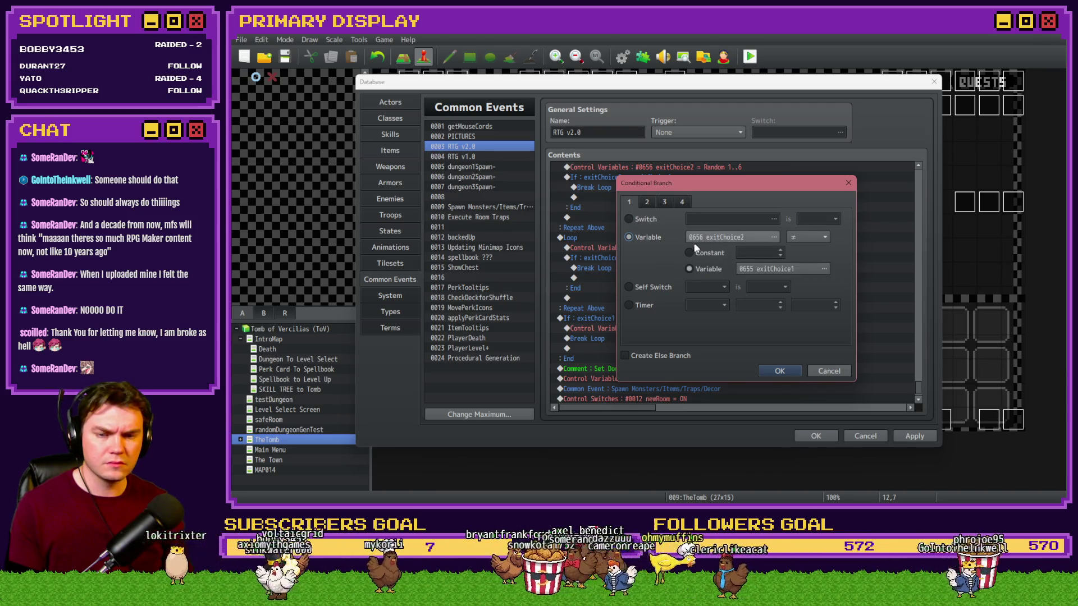
left_click(682, 202)
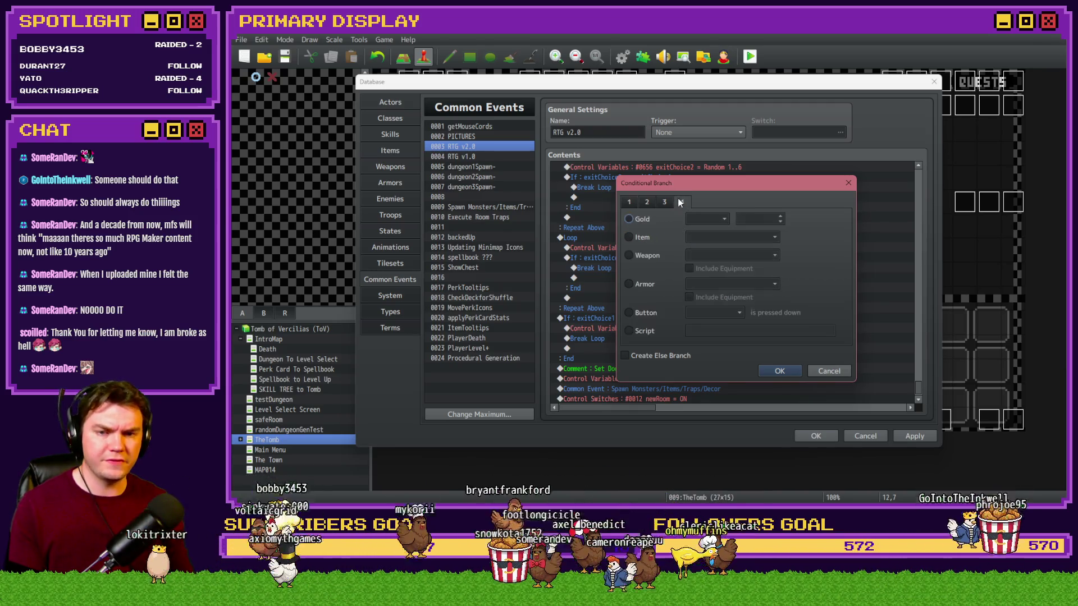
left_click(644, 330)
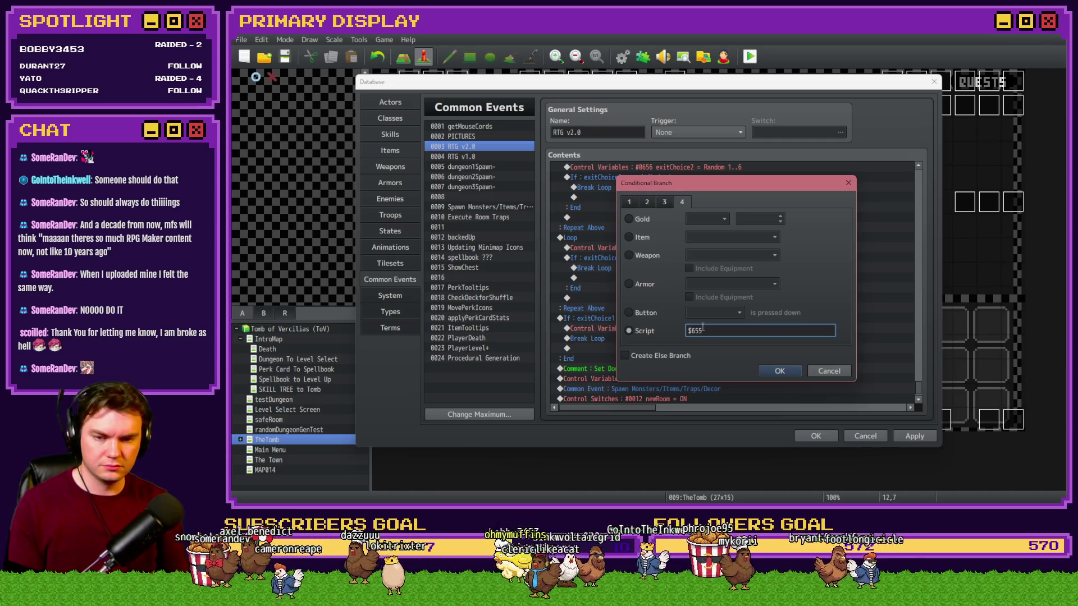
type("gameVariables.value")
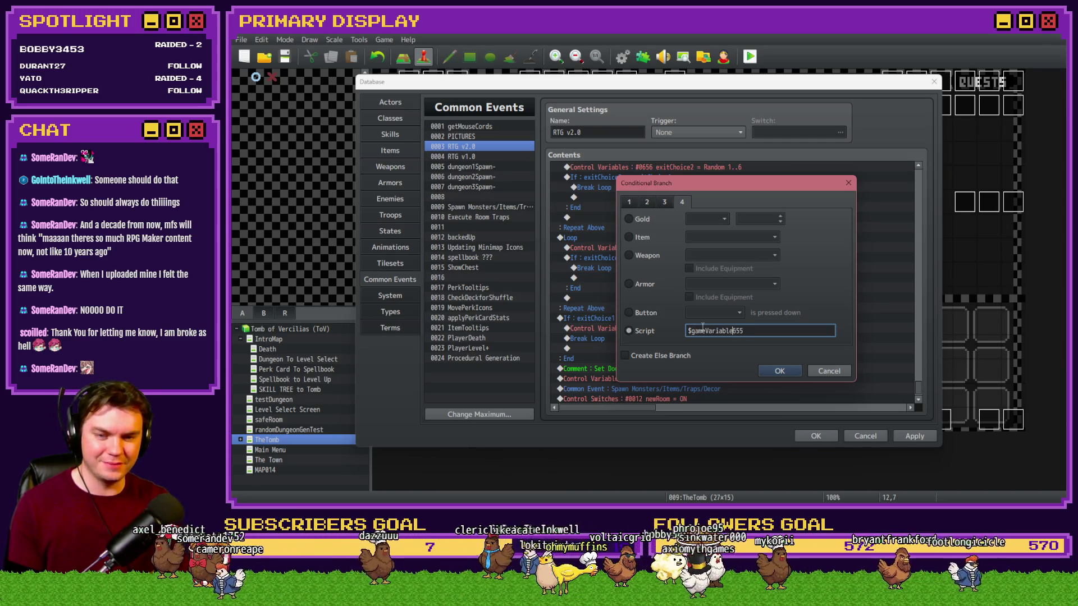
type("()")
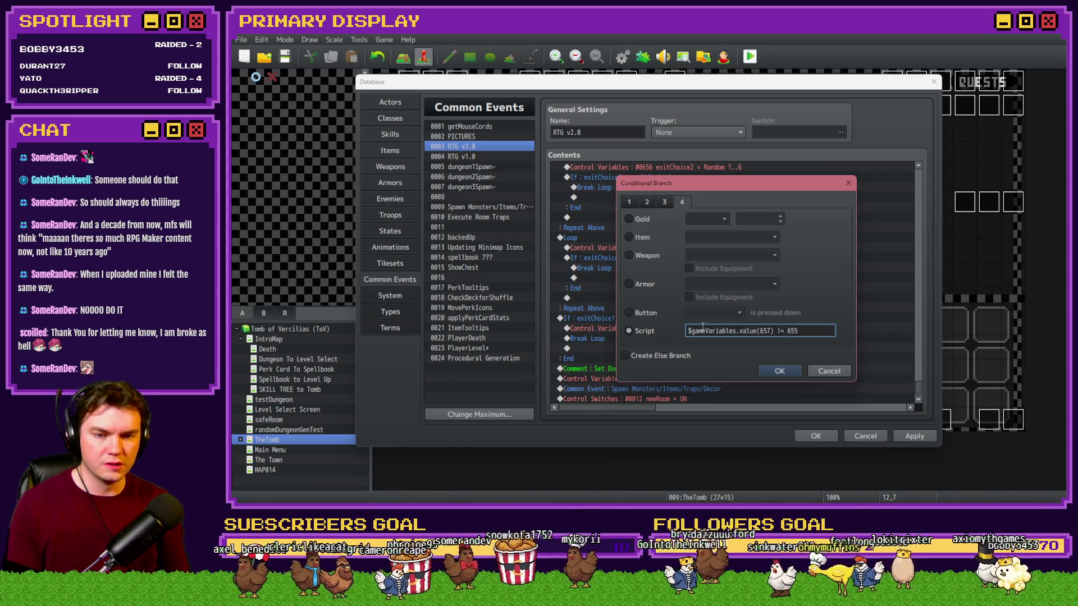
Step: Write the check that variable 657 differs from variable 655, followed by &&
key("shift+Home")
key("ctrl+c")
key("End")
key("shift+Left")
key("shift+Left")
key("shift+Left")
key("ctrl+v")
key("Left")
key("BackSpace")
key("End")
type("&&")
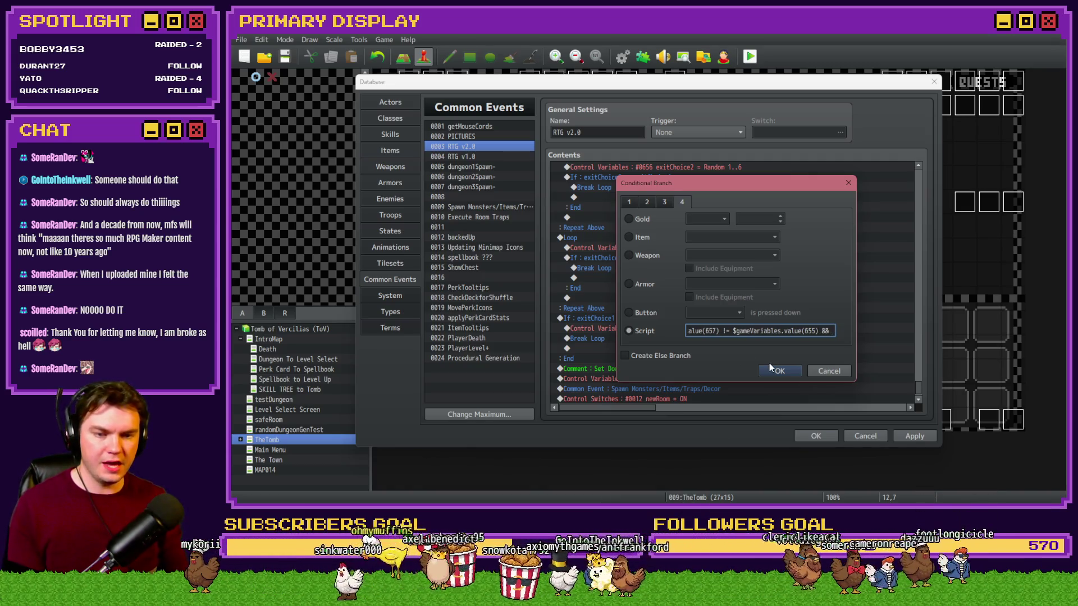
Step: Finish with a second comparison against variable 656 and confirm the script condition
key("ctrl+a")
key("End")
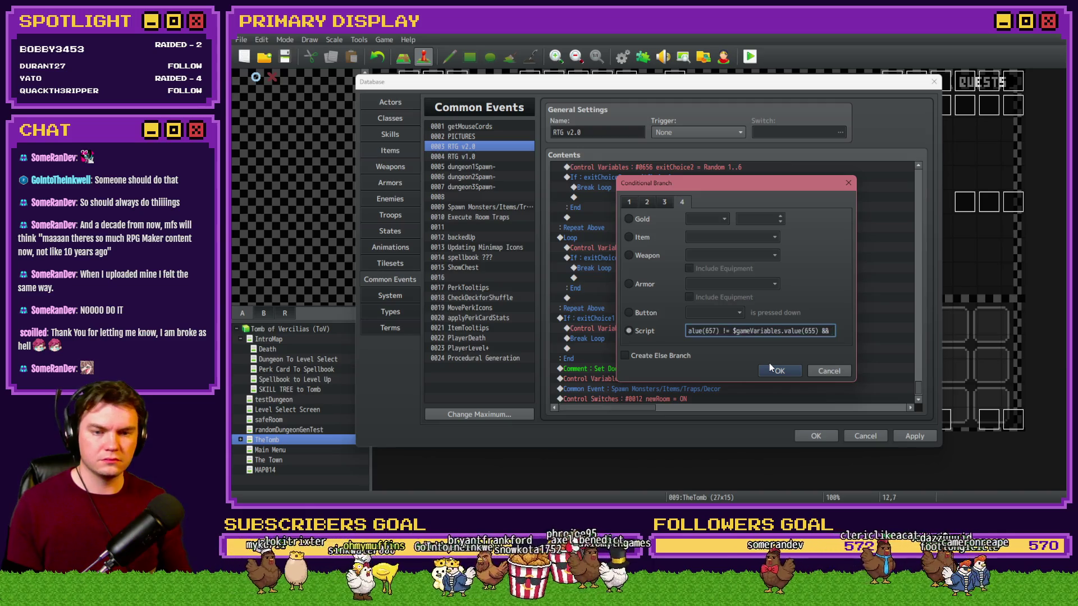
key("BackSpace")
key("BackSpace")
key("BackSpace")
key("BackSpace")
key("BackSpace")
type("6")
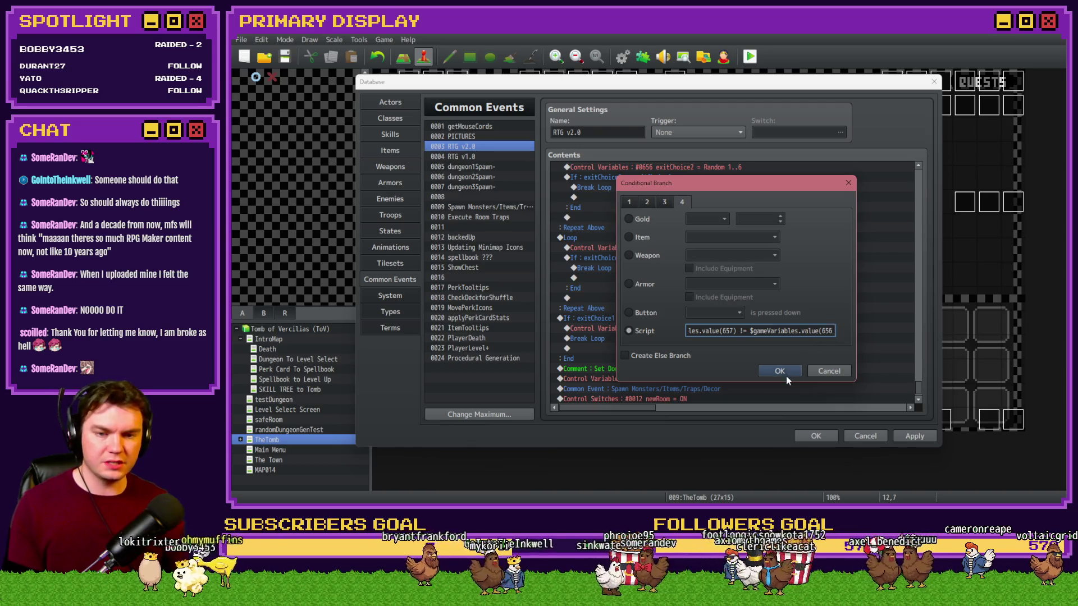
left_click(779, 371)
scroll(613, 258, "up", 2)
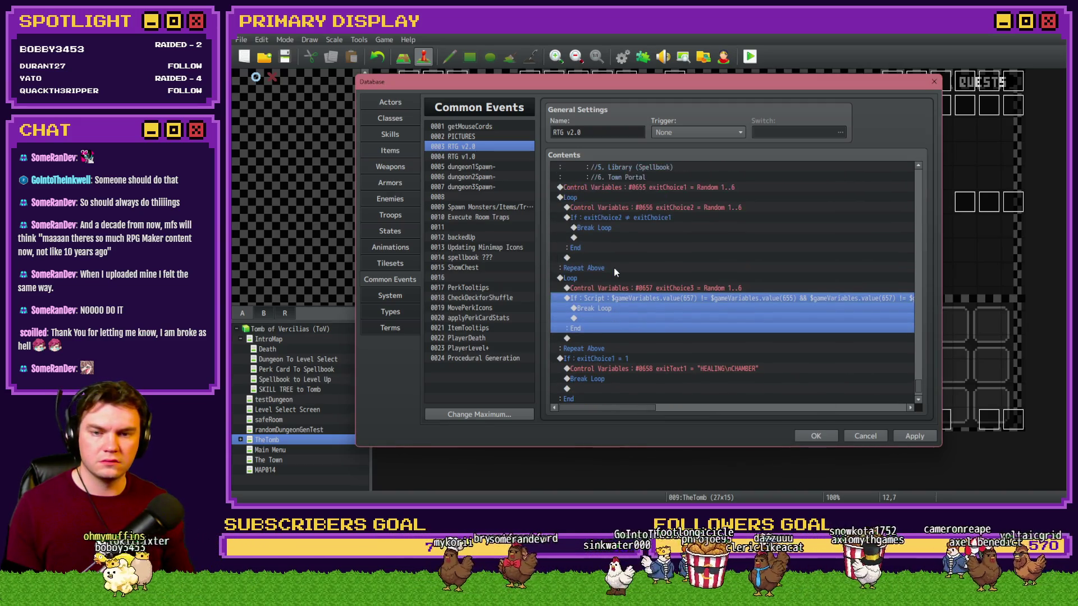
left_click(615, 309)
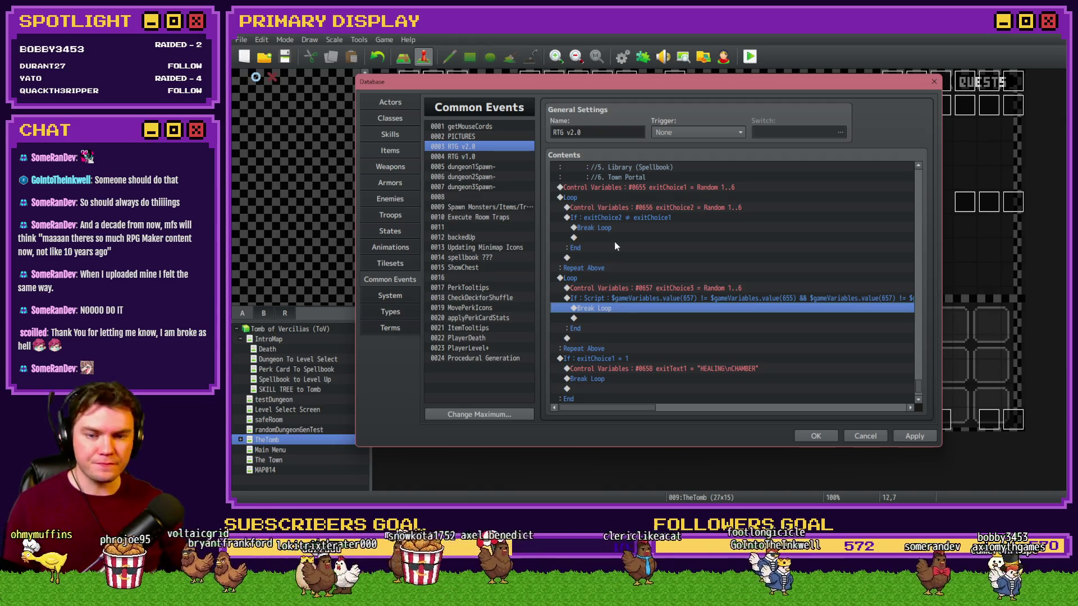
scroll(622, 285, "down", 2)
scroll(620, 288, "up", 2)
scroll(620, 288, "up", 1)
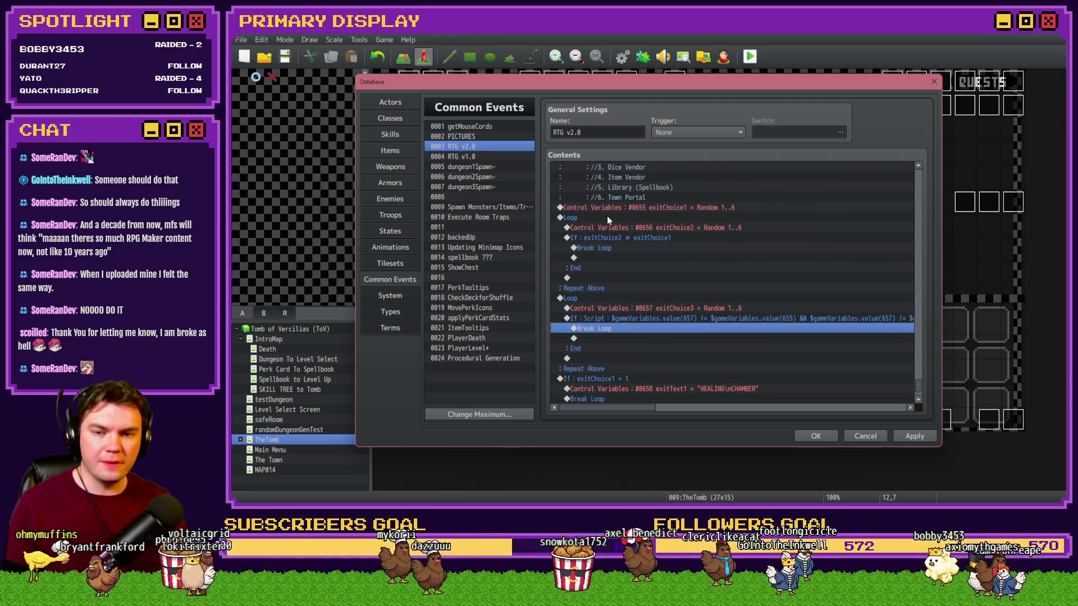
left_click(608, 217)
left_click(595, 297)
scroll(595, 295, "down", 3)
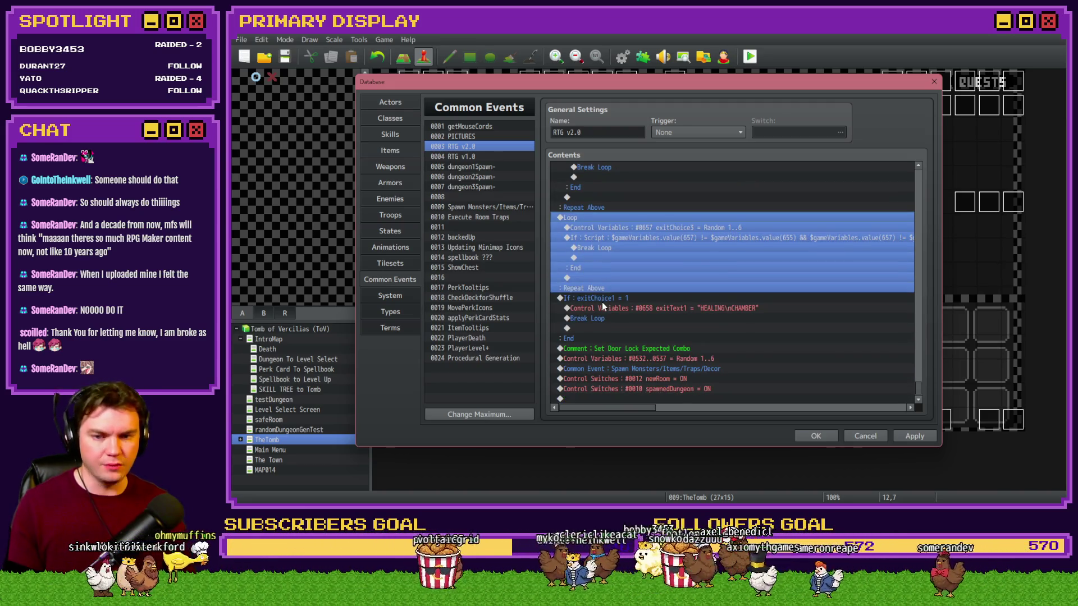
left_click(605, 300)
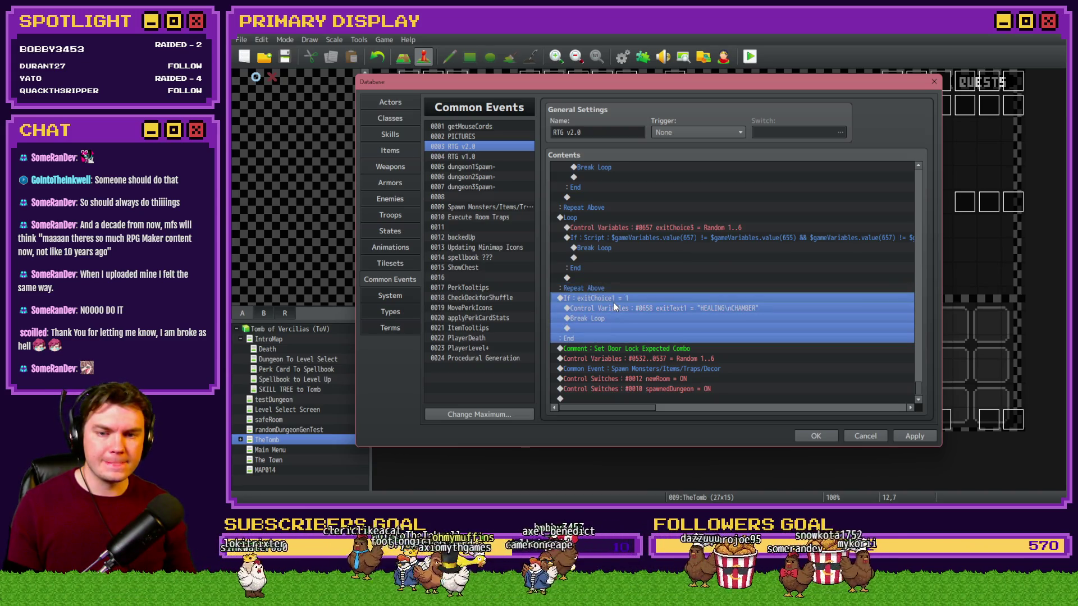
scroll(614, 303, "up", 8)
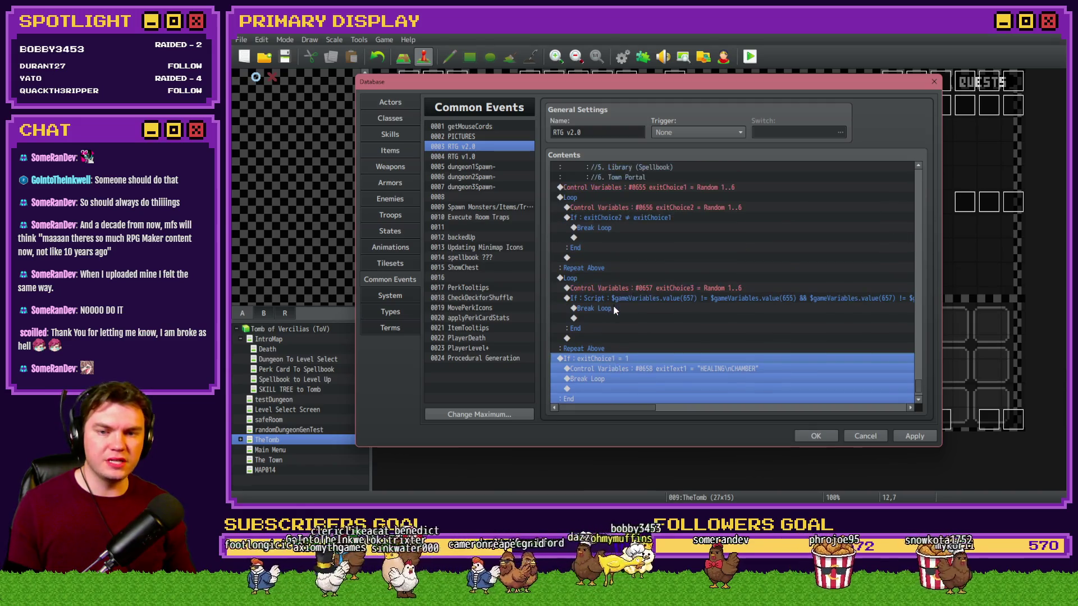
scroll(590, 301, "down", 2)
left_click(590, 301)
scroll(607, 258, "down", 2)
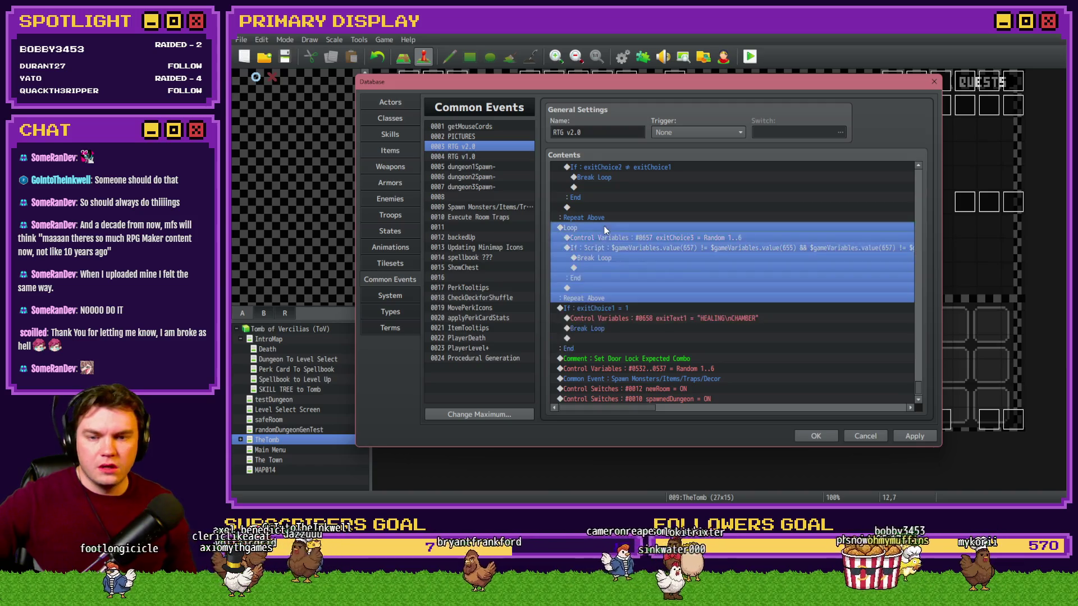
left_click(600, 309)
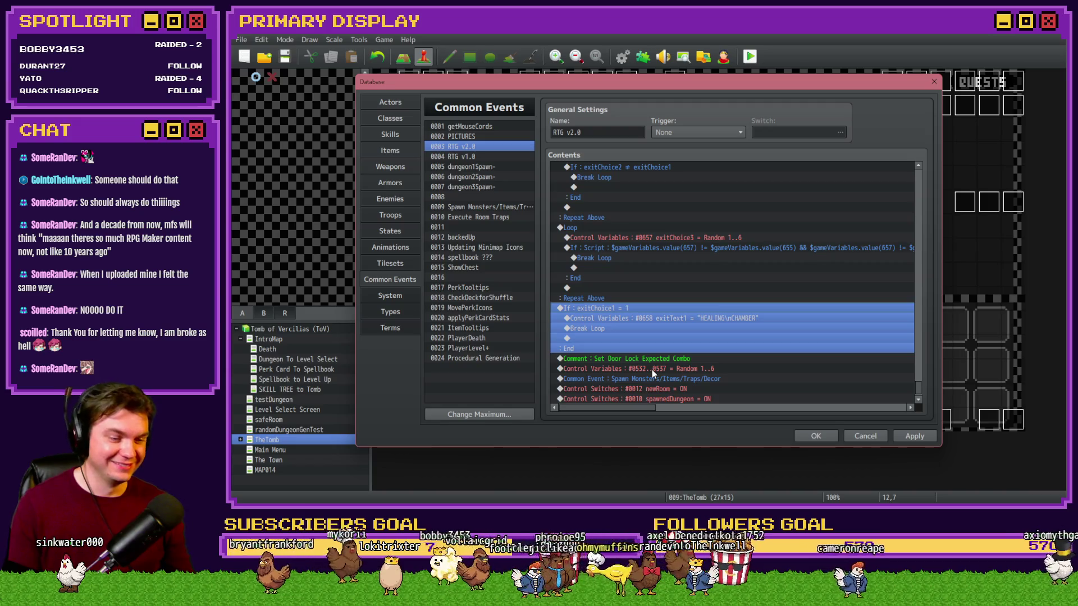
Step: Select the lines of the If exitChoice1 = 1 block in RTG v2.0's contents
left_click(649, 299)
left_click(651, 311)
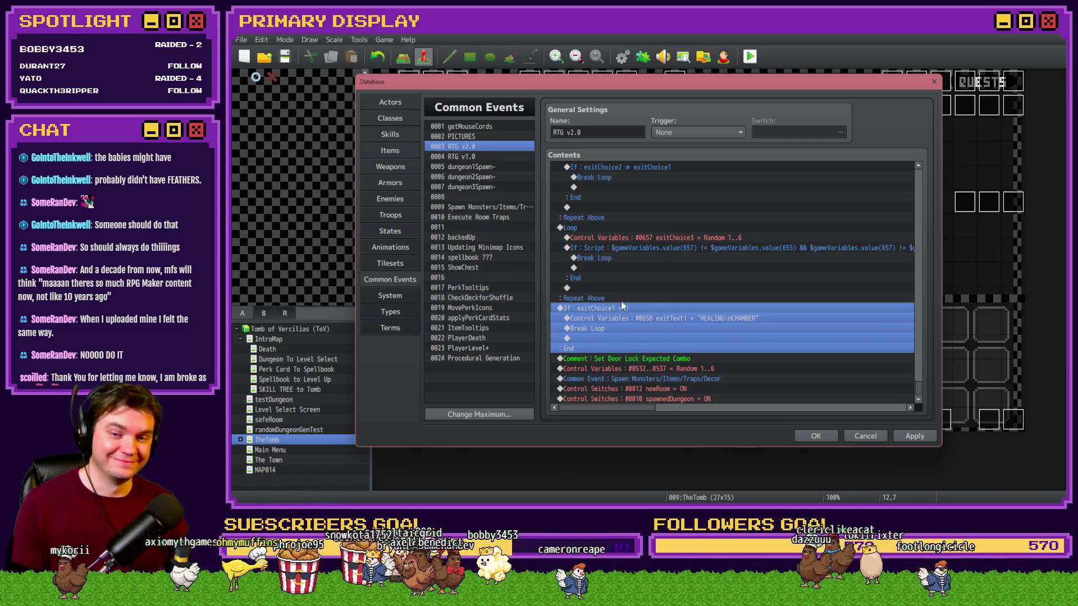
left_click(625, 308)
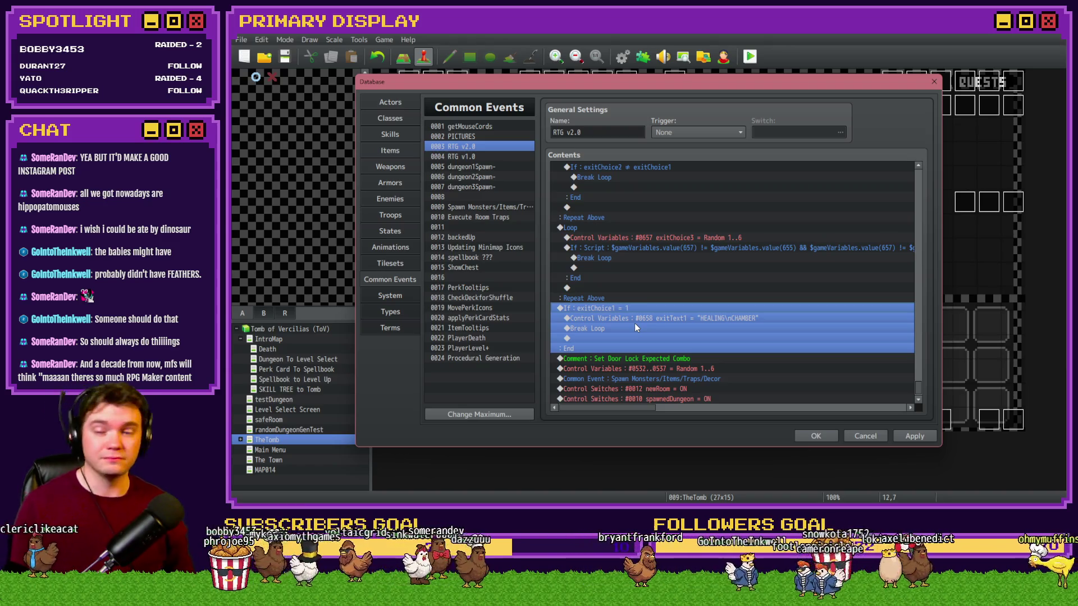
left_click(636, 301)
left_click(638, 306)
left_click(648, 301)
left_click(647, 305)
left_click(647, 301)
left_click(649, 307)
left_click(647, 301)
left_click(649, 310)
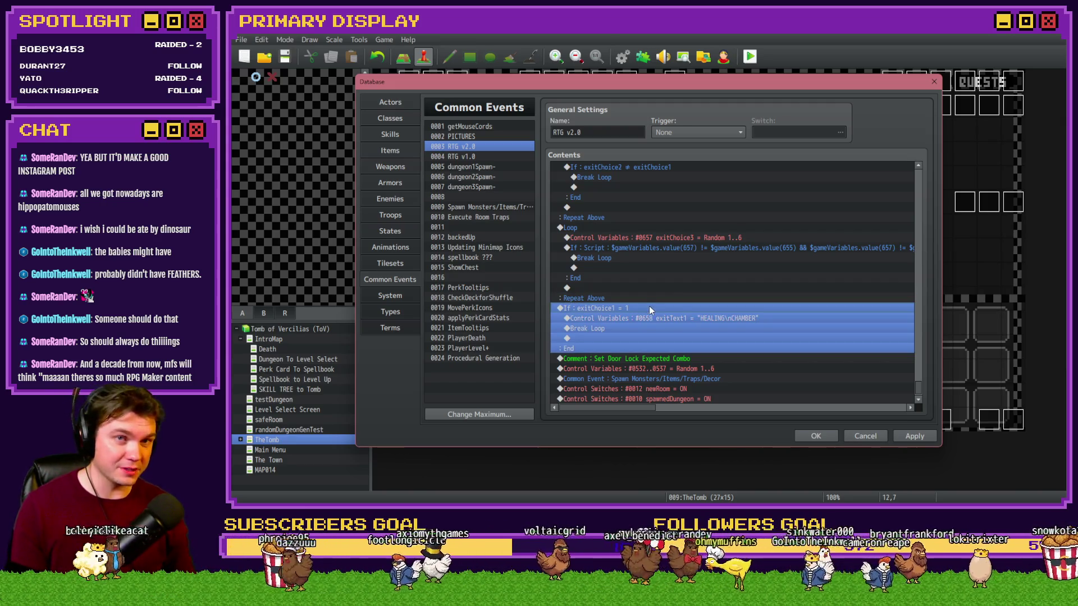
left_click(649, 303)
left_click(649, 306)
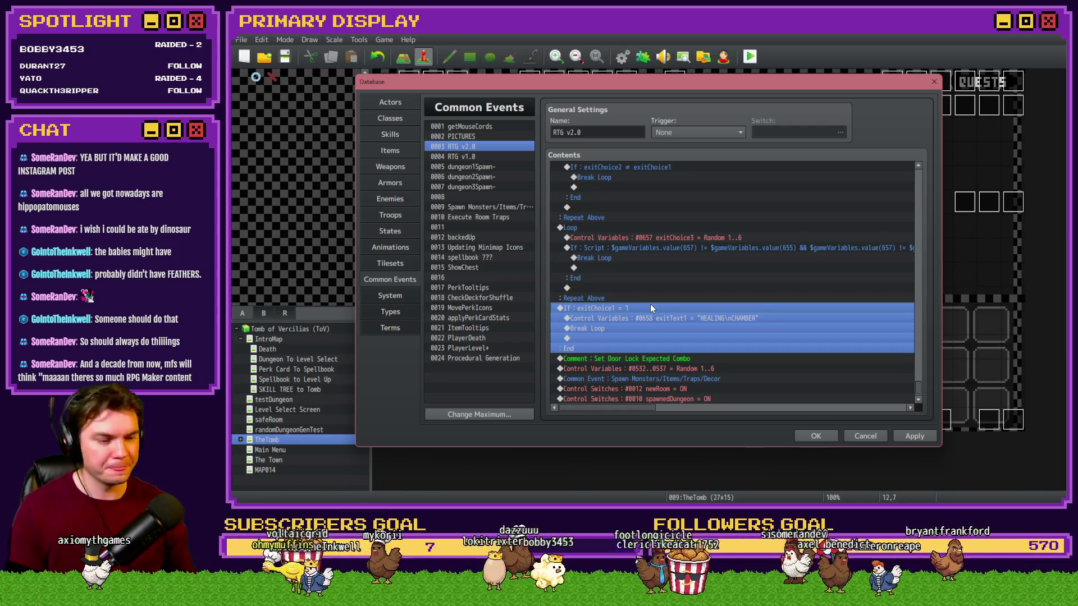
Step: Select the exitText1 line and the whole exitChoice1 = 1 block, switching away from the database window in between
left_click(652, 318)
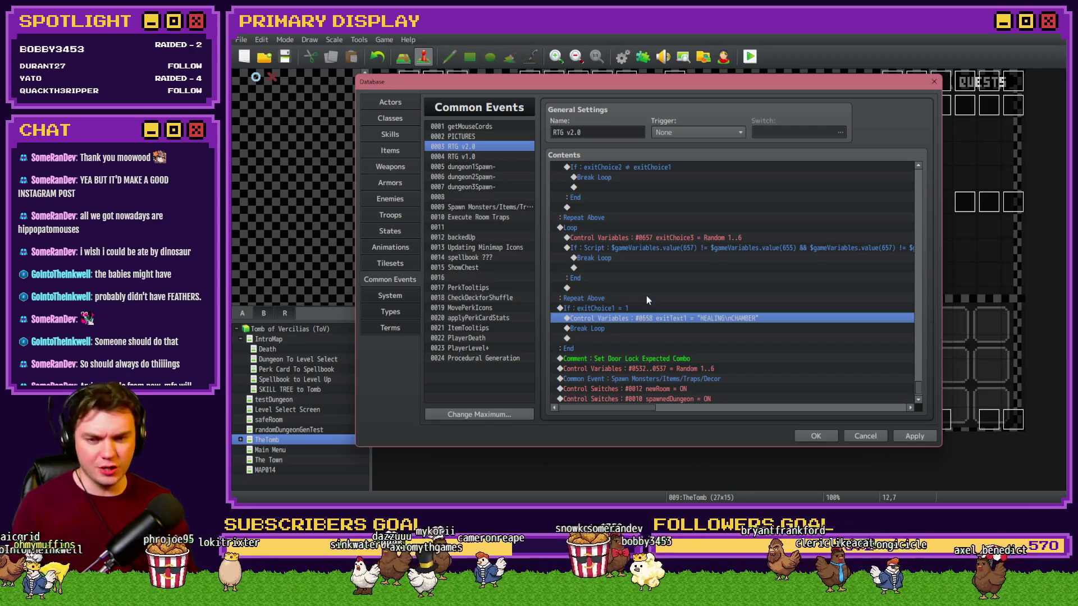
left_click(648, 308)
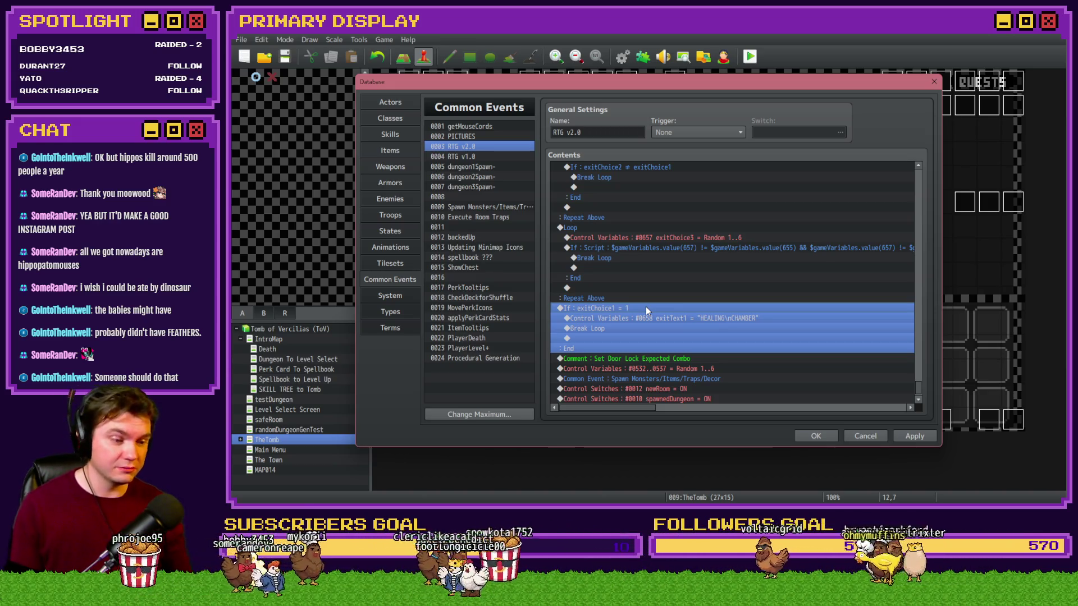
left_click(648, 306)
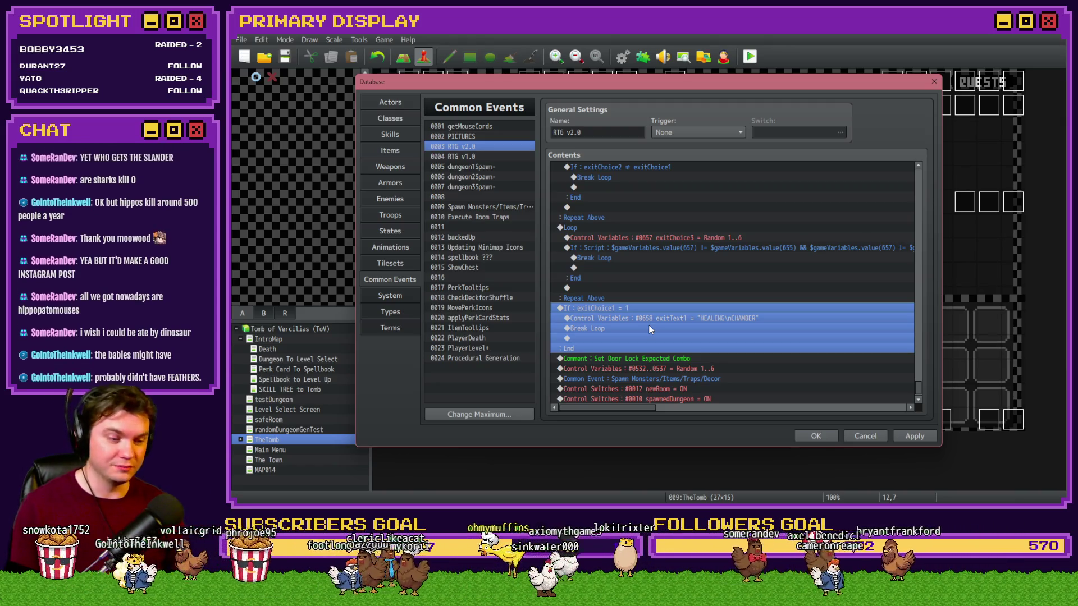
key("alt+Tab")
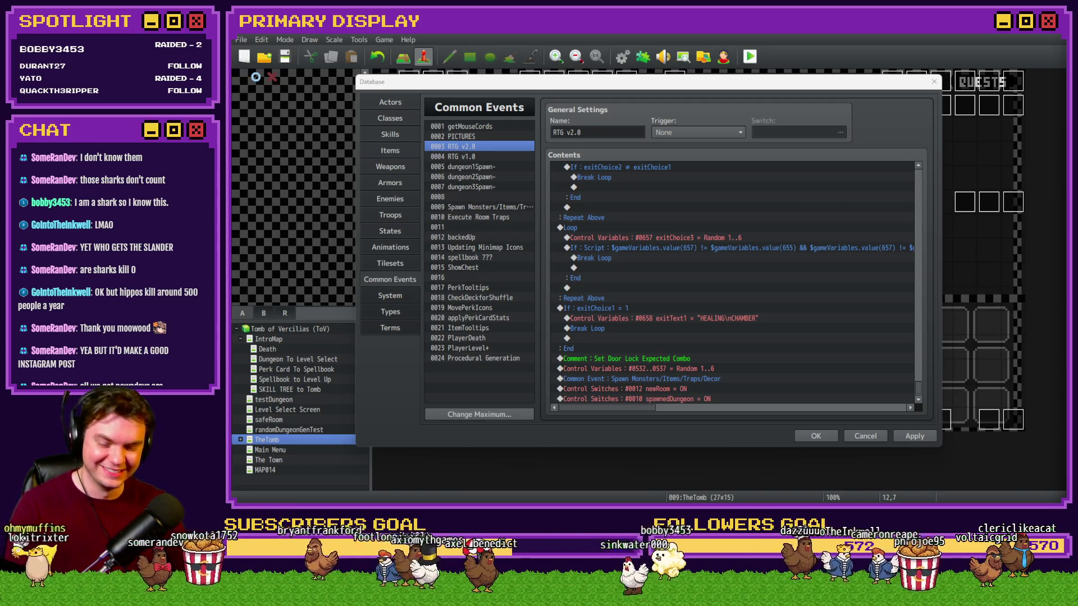
left_click(789, 101)
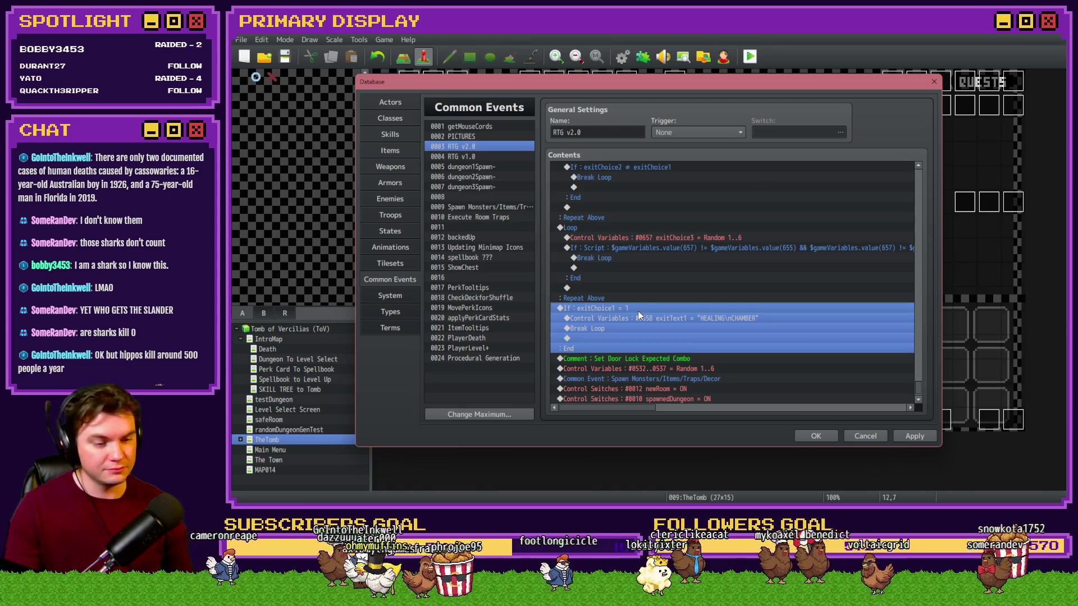
key("alt+Tab")
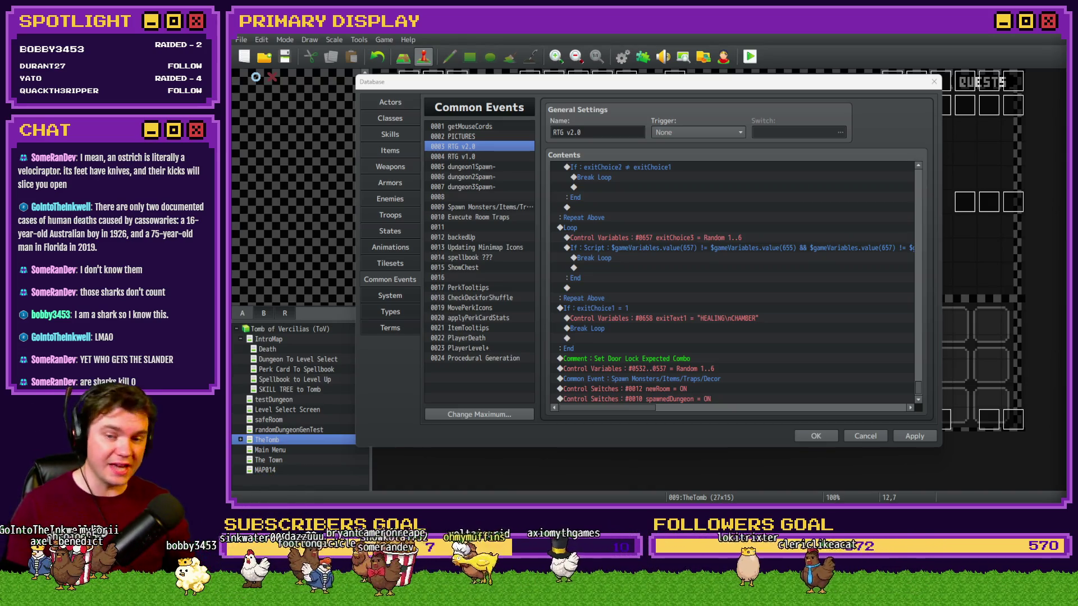
Step: Review the exitChoice1 = 1 condition unchanged, then open the exitText1 "HEALING\nCHAMBER" assignment
left_click(638, 306)
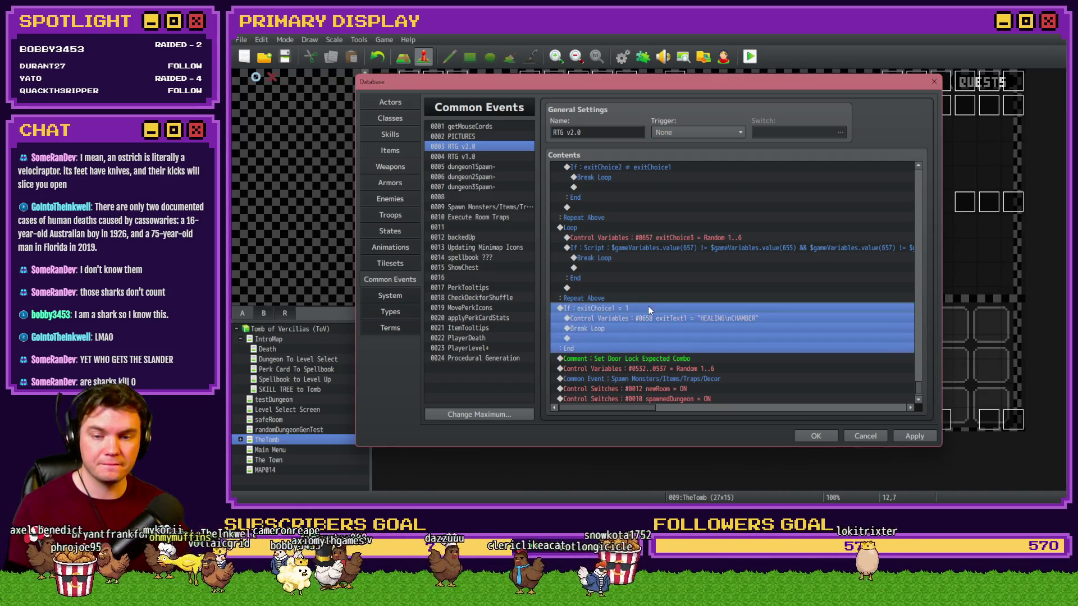
double_click(648, 308)
left_click(823, 369)
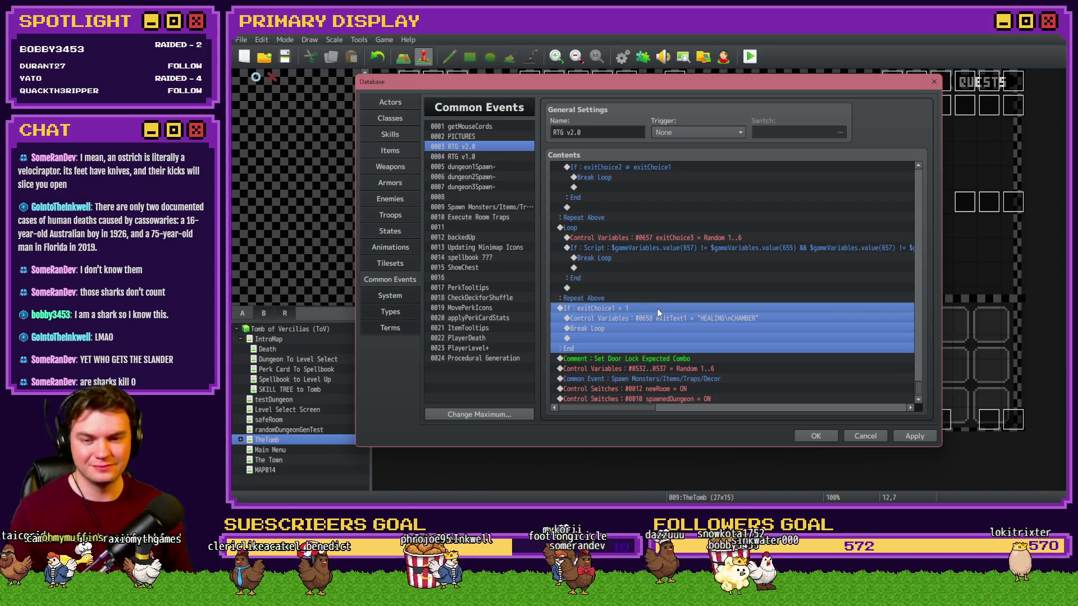
left_click(659, 319)
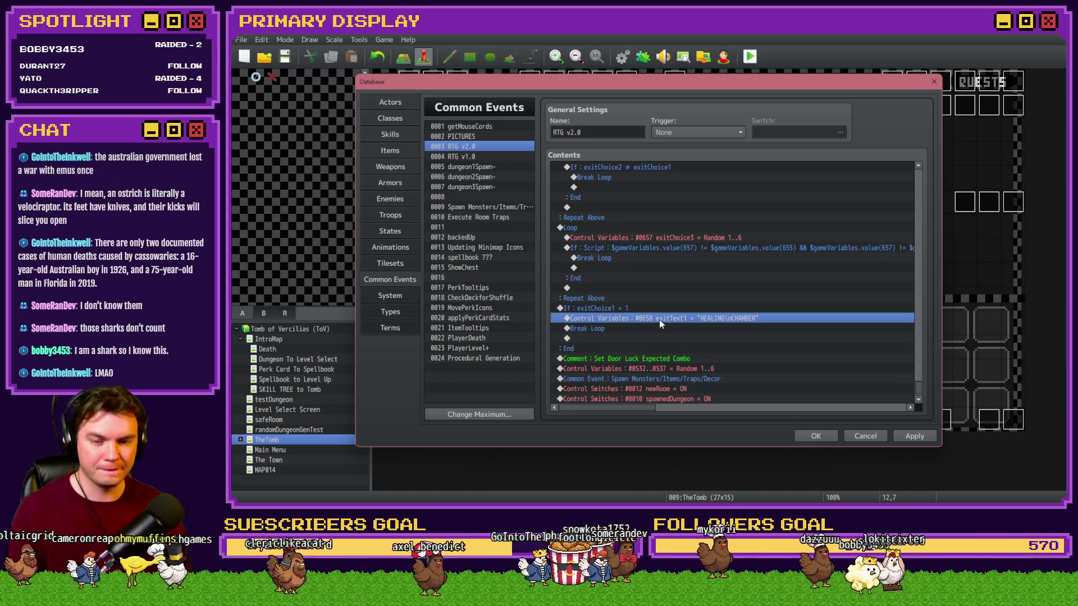
double_click(659, 319)
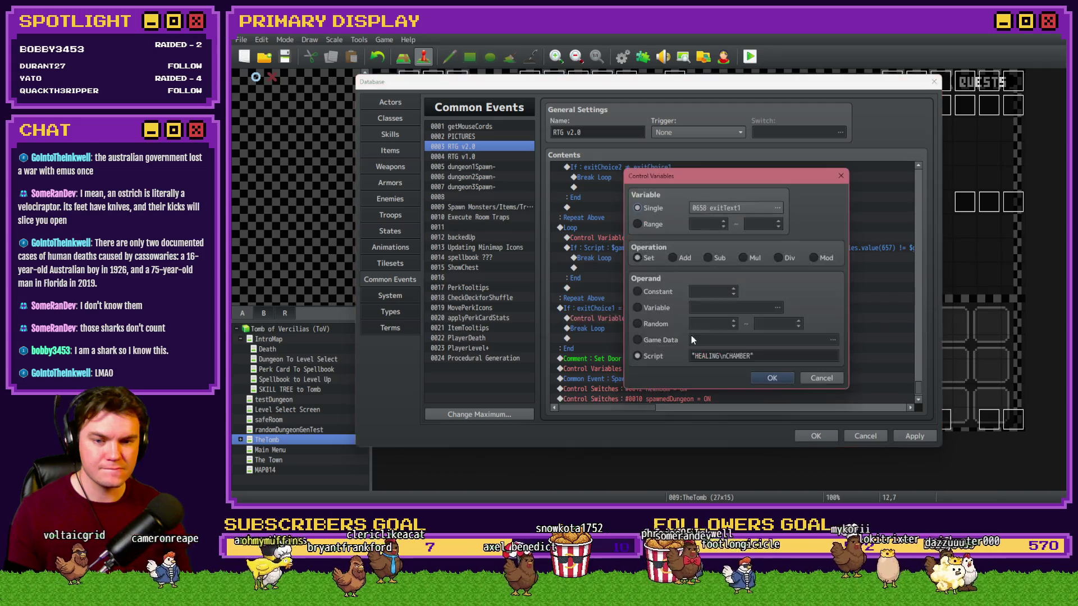
Step: Close the exitText1 editor unchanged and select the row just above the exitChoice1 roll
left_click(766, 370)
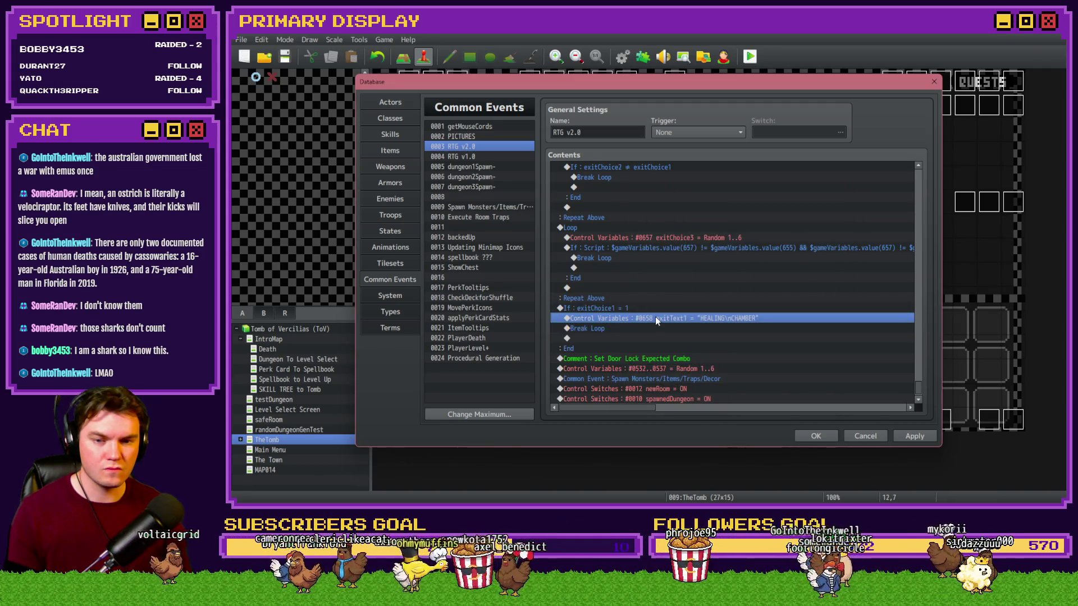
scroll(656, 332, "up", 3)
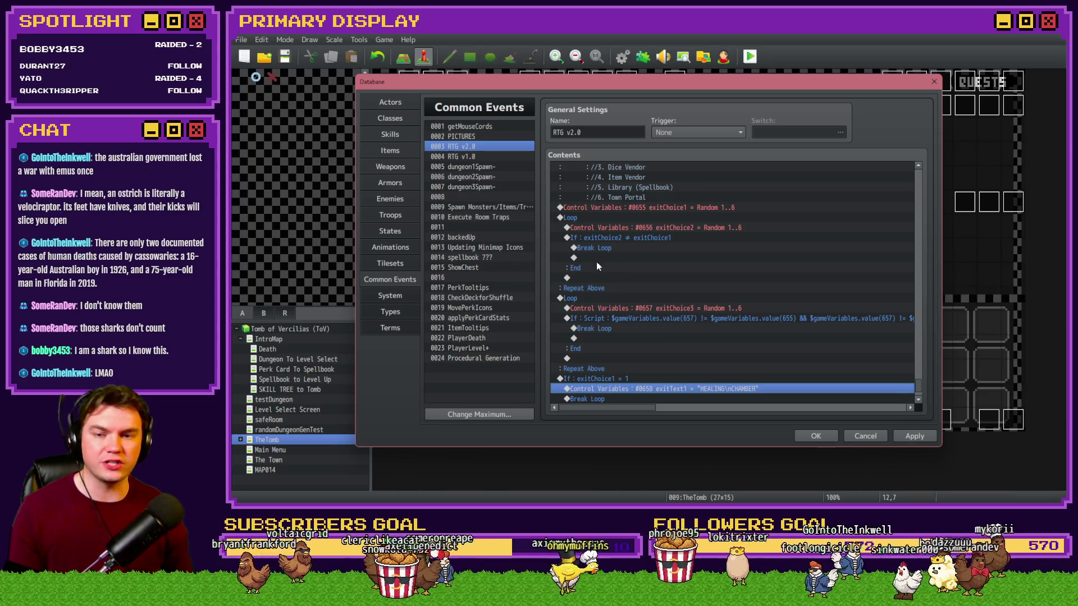
scroll(596, 261, "up", 2)
scroll(611, 254, "up", 2)
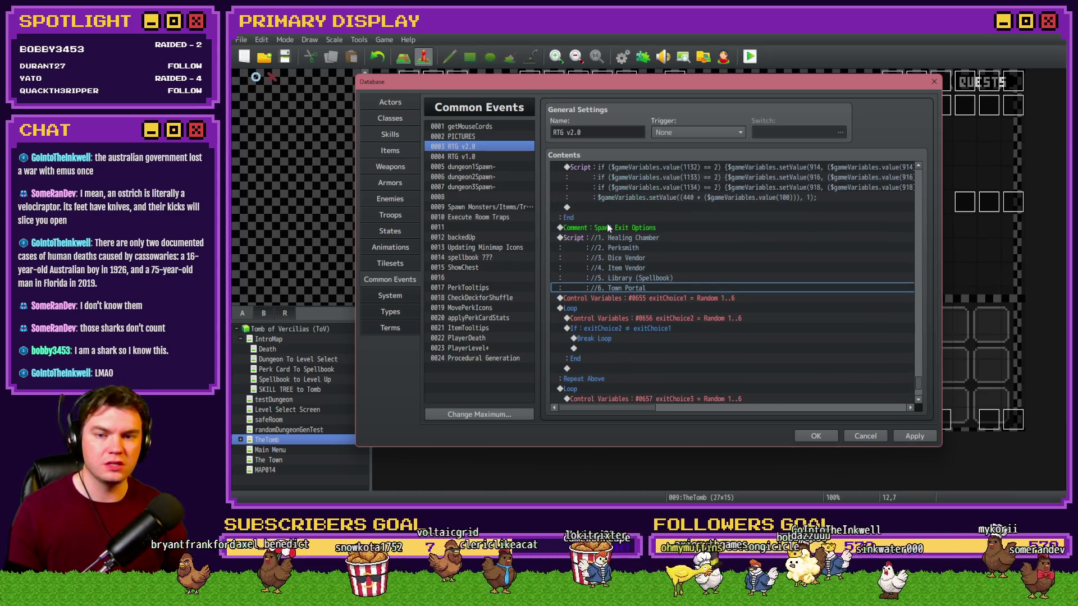
left_click(607, 220)
left_click(612, 239)
left_click(613, 297)
Step: Insert Control Variables setting #0911 randomNumber1 to constant 1
key("Insert")
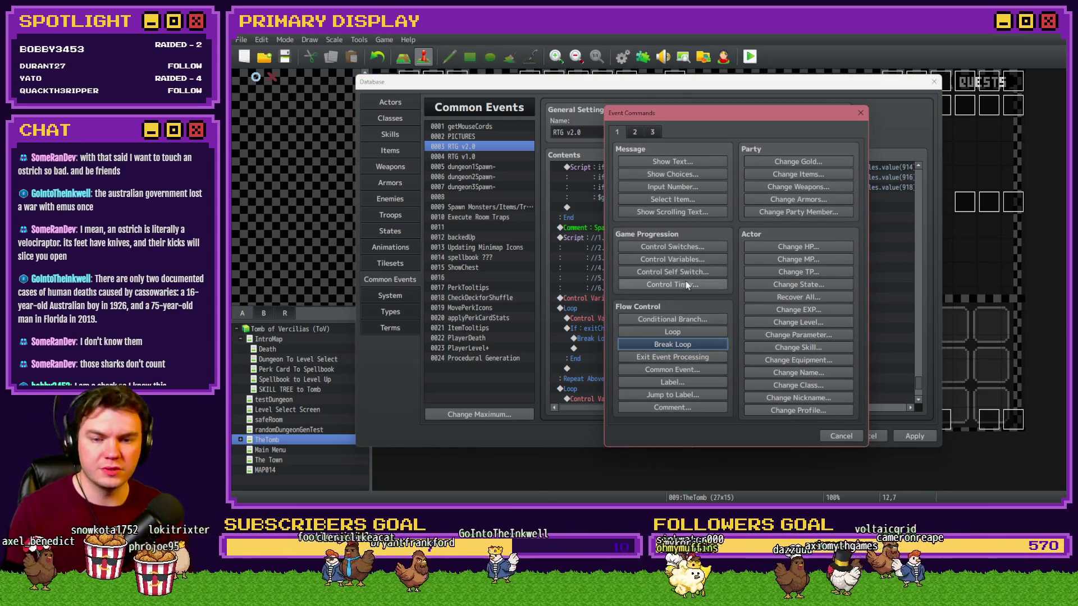
left_click(690, 259)
left_click(735, 206)
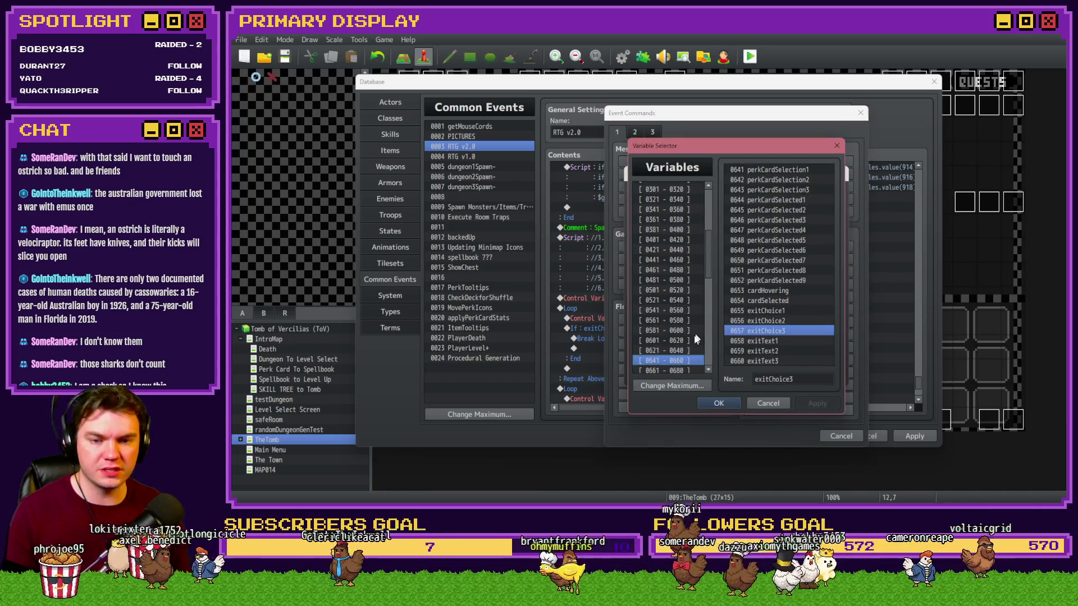
scroll(695, 321, "down", 1)
scroll(695, 322, "down", 4)
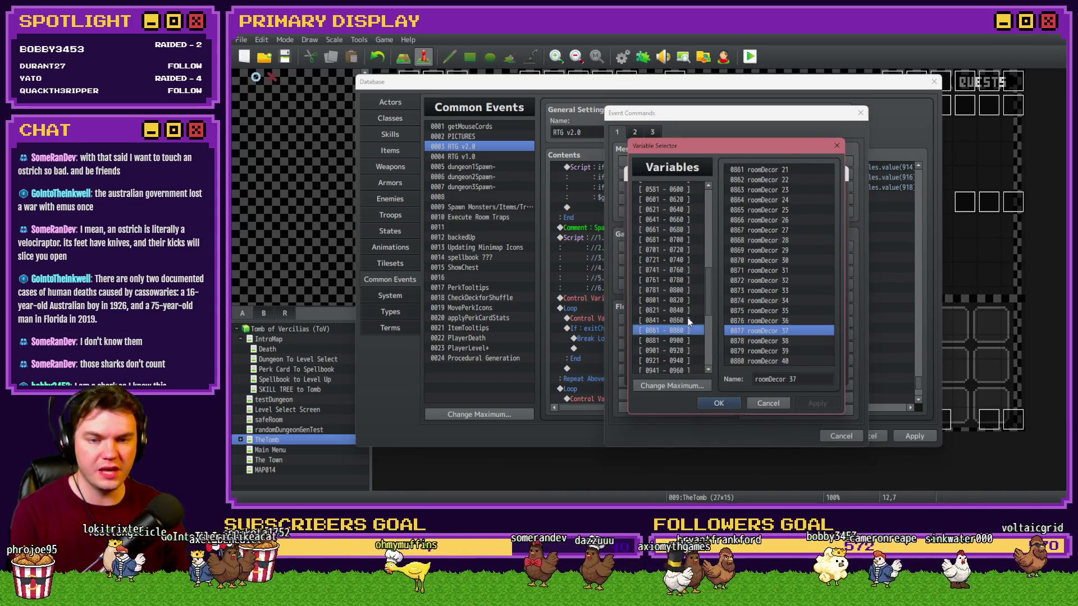
scroll(785, 243, "down", 1)
double_click(793, 273)
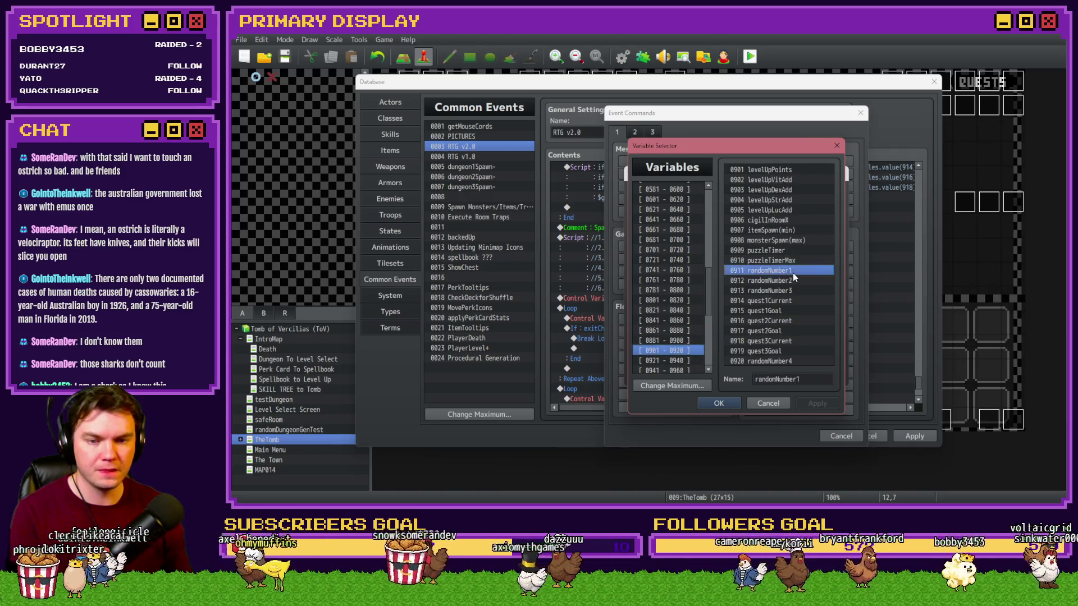
key("Tab")
type("1")
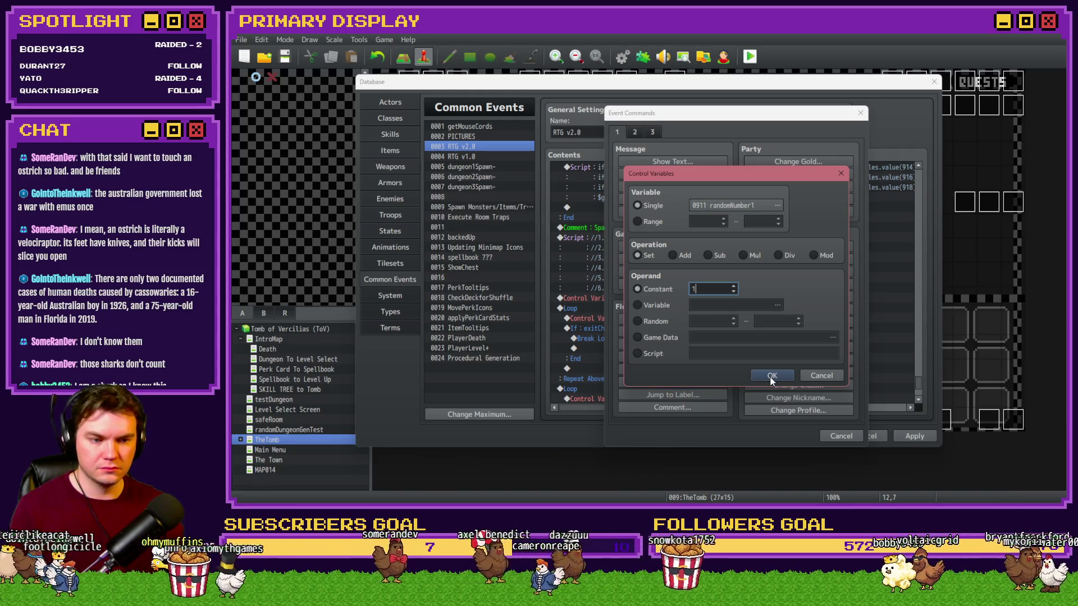
left_click(772, 380)
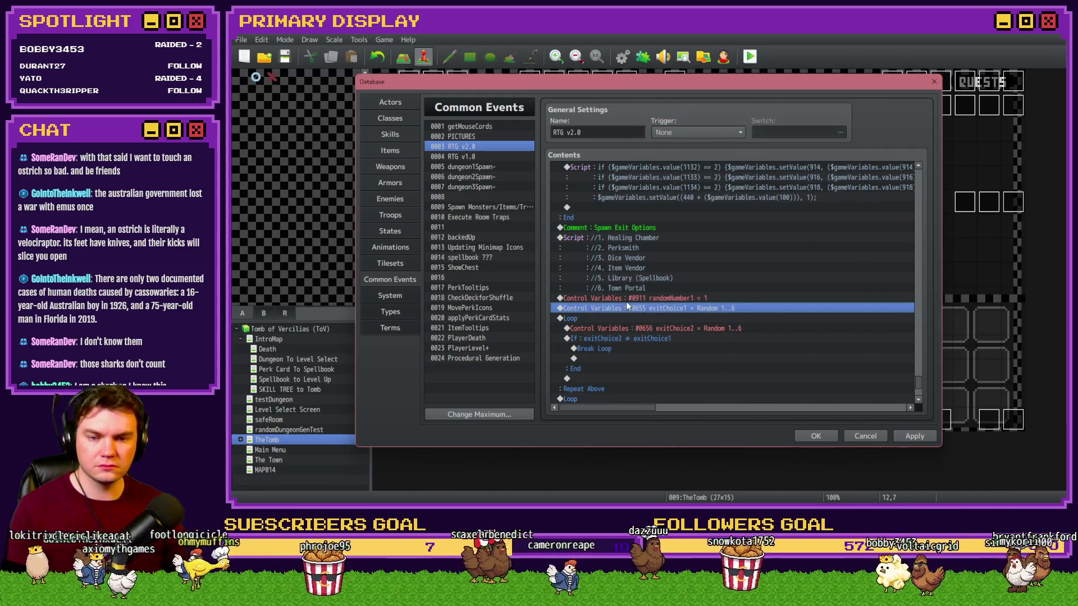
Step: Paste the exitText1 assignment below the exitChoice1 roll and clear its Script value to ""
scroll(627, 304, "down", 3)
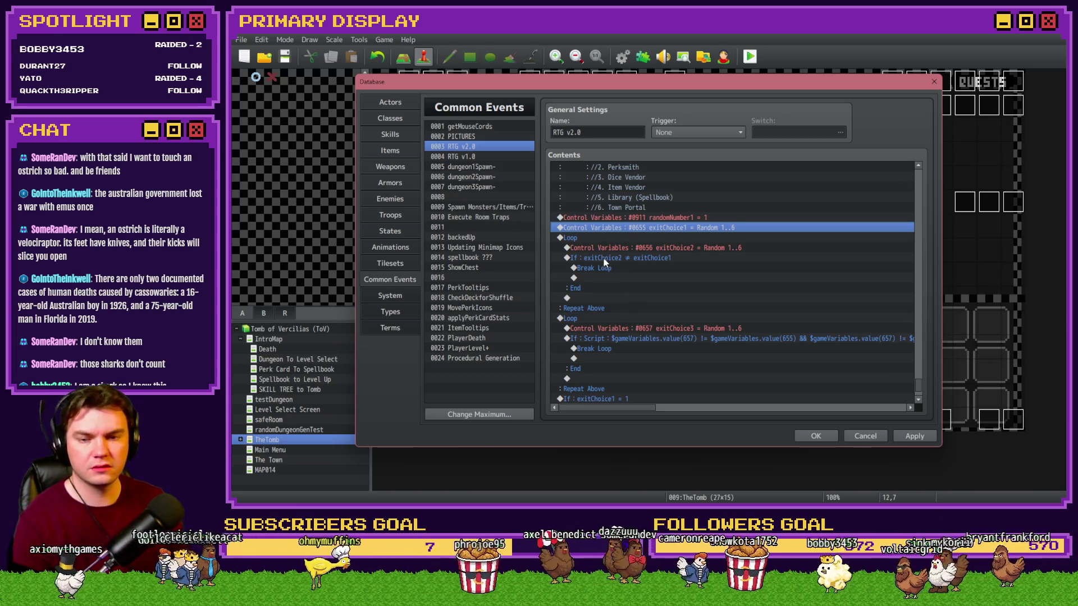
scroll(608, 281, "down", 3)
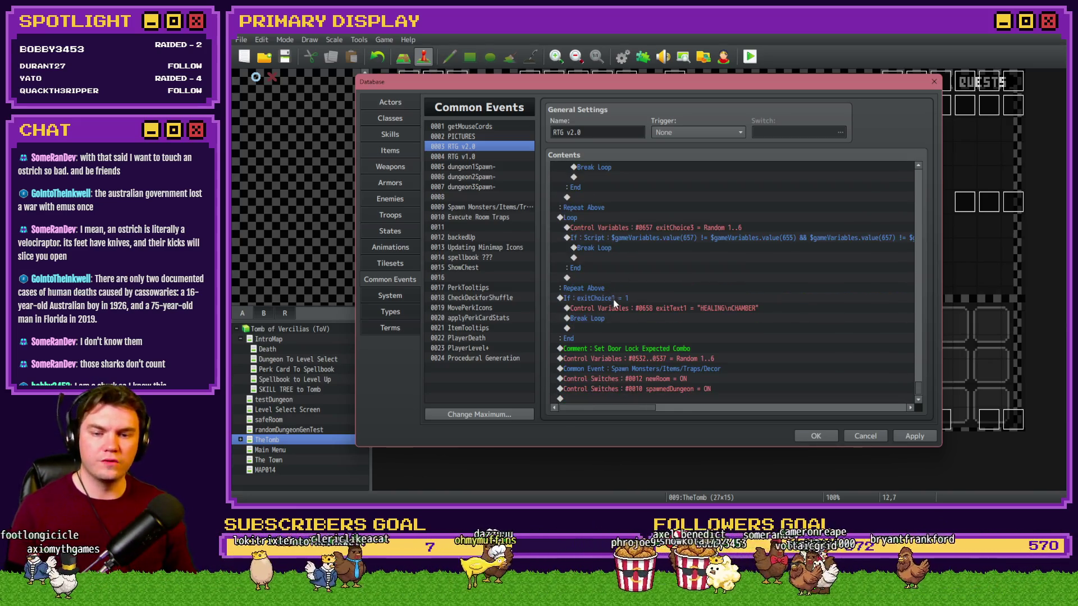
scroll(601, 309, "up", 5)
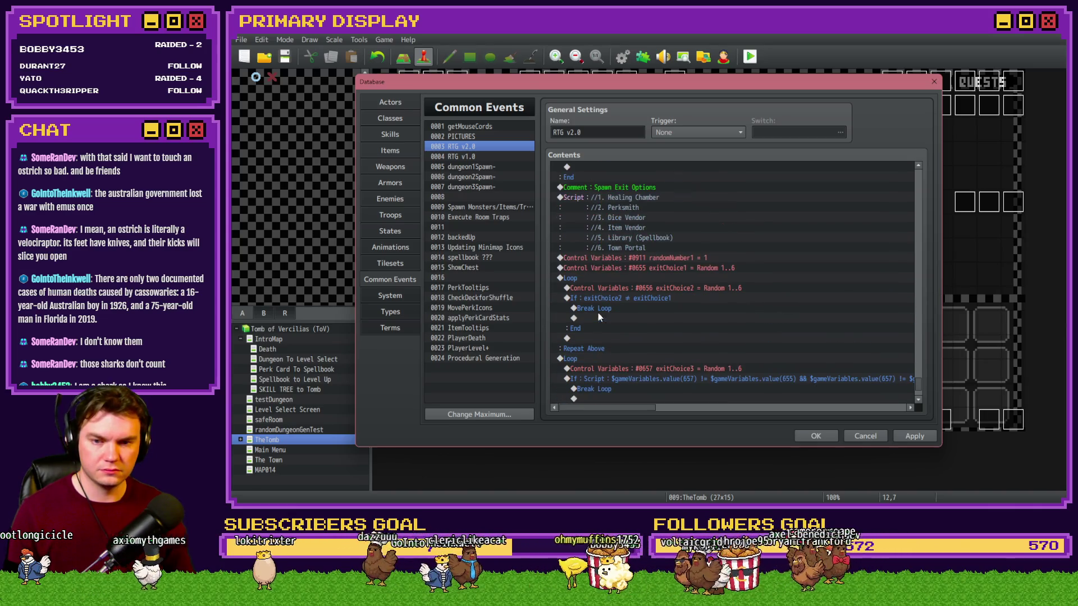
left_click(614, 268)
left_click(612, 279)
key("ctrl+v")
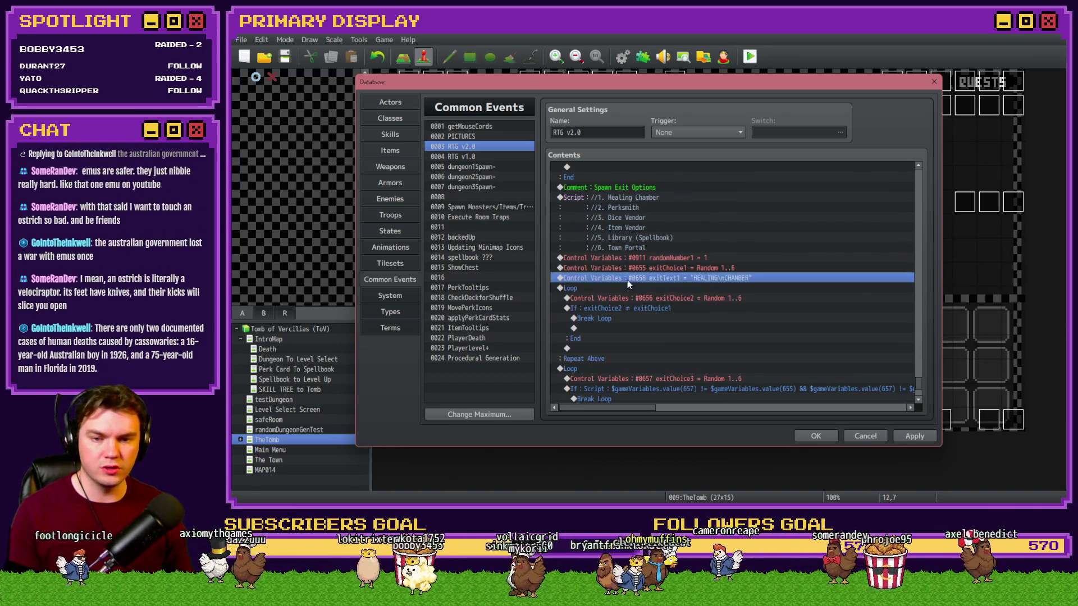
double_click(627, 279)
left_click(751, 356)
key("BackSpace")
key("BackSpace")
key("BackSpace")
key("BackSpace")
key("BackSpace")
key("BackSpace")
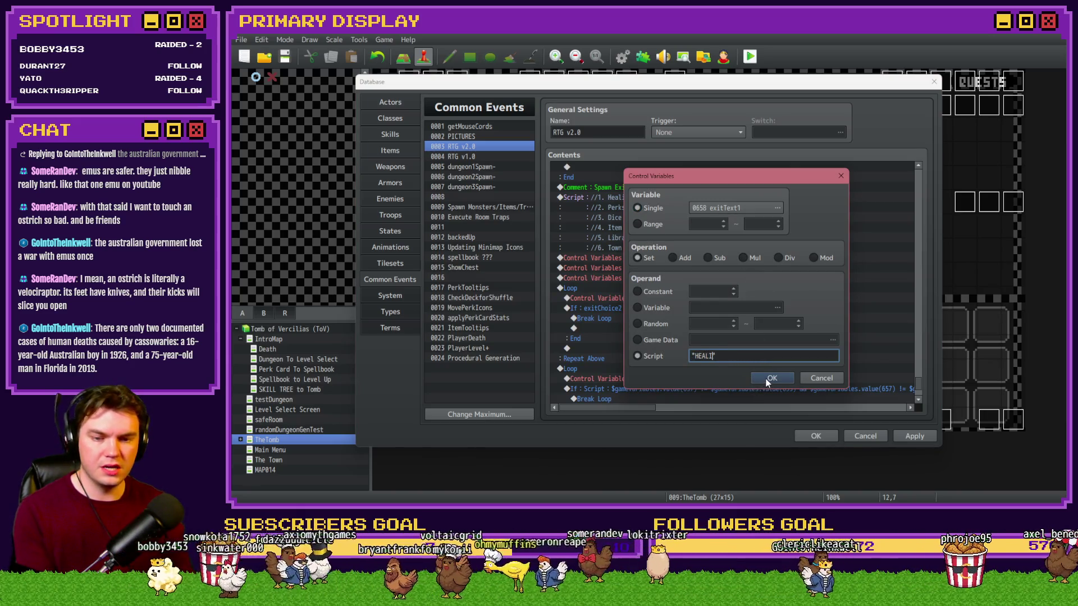
left_click(773, 379)
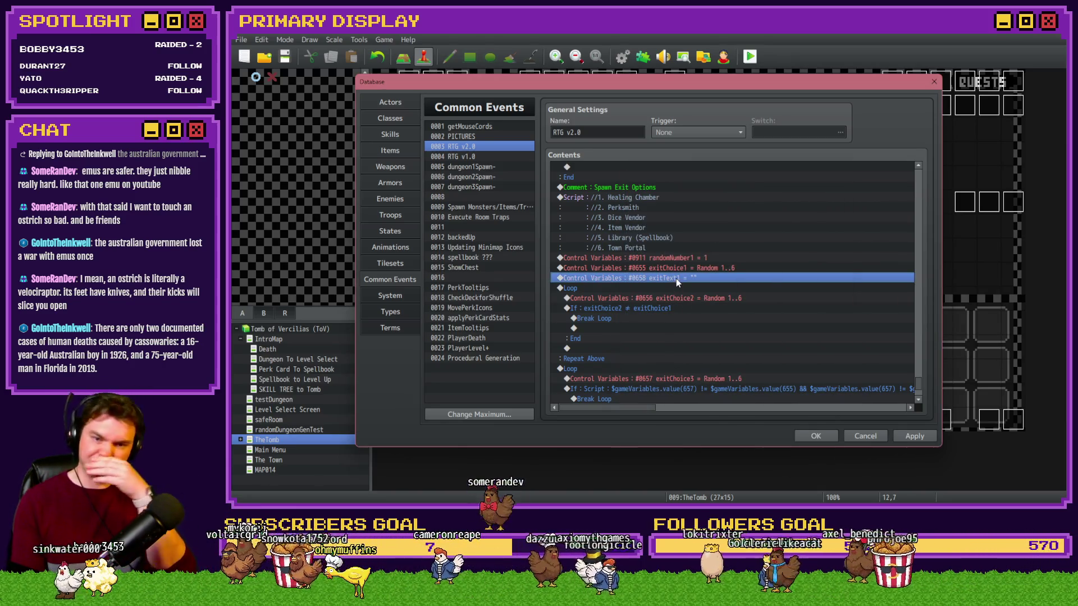
Step: Duplicate the exitText1 reset line twice, setting the copies' variable to randomNumber2
key("ctrl+c")
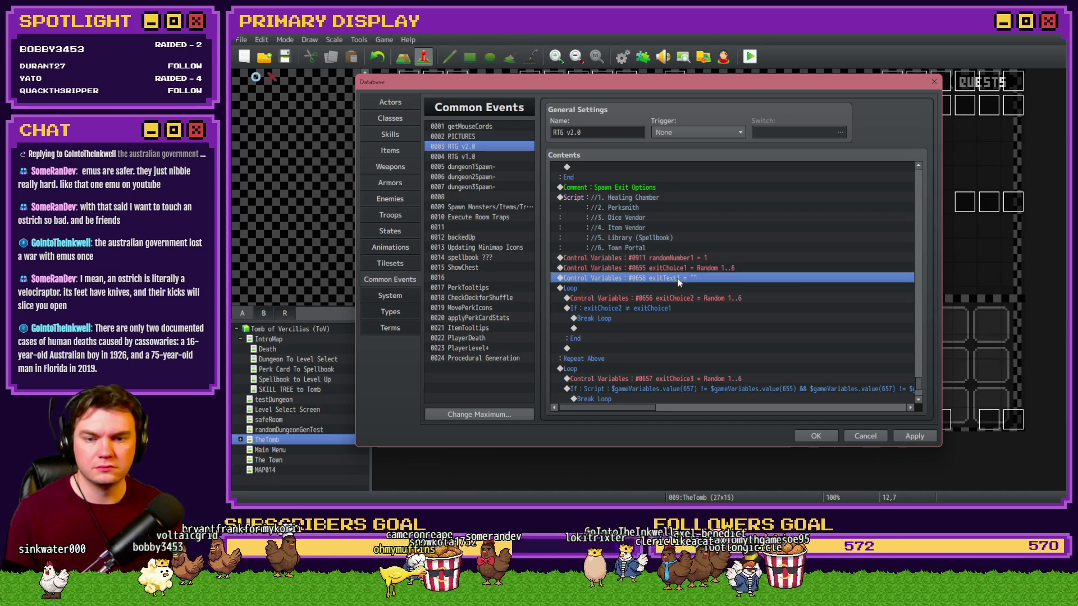
key("ctrl+v")
double_click(682, 277)
left_click(777, 207)
left_click(798, 278)
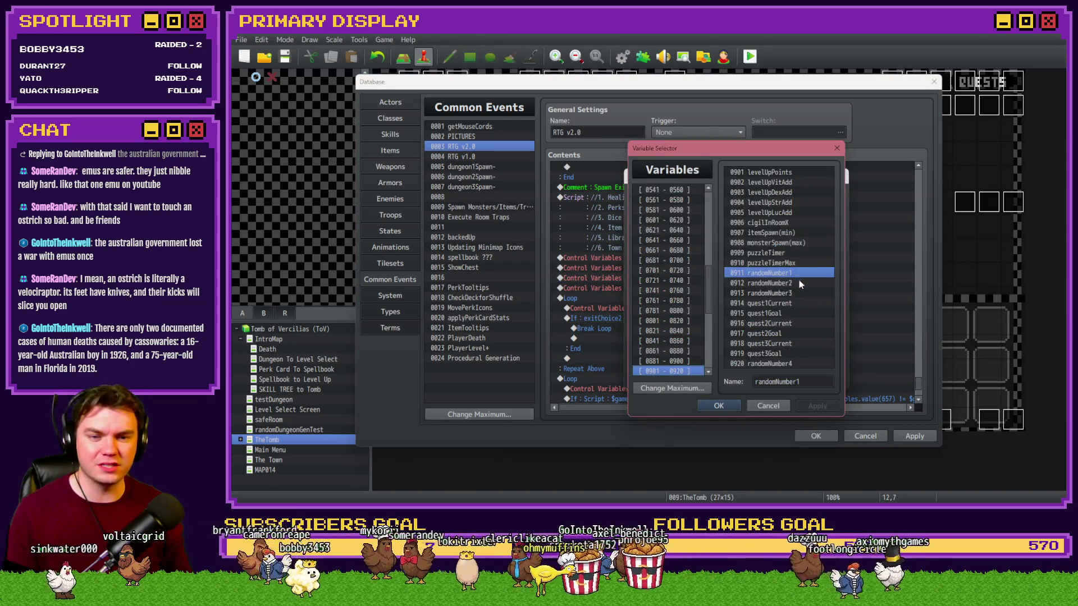
left_click(774, 379)
left_click(776, 379)
key("ctrl+v")
double_click(682, 288)
left_click(772, 209)
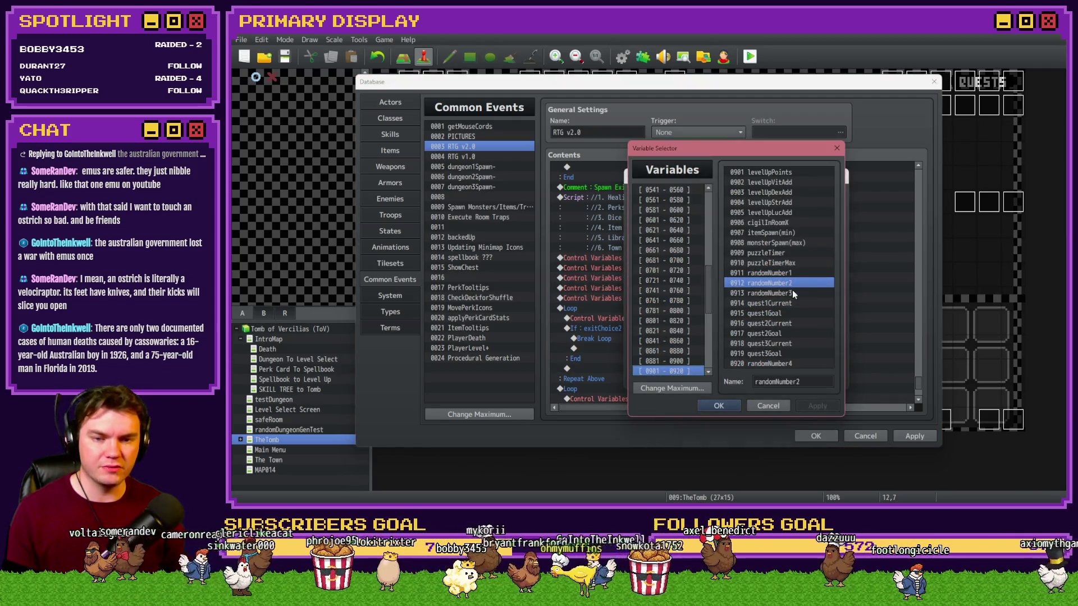
left_click(764, 405)
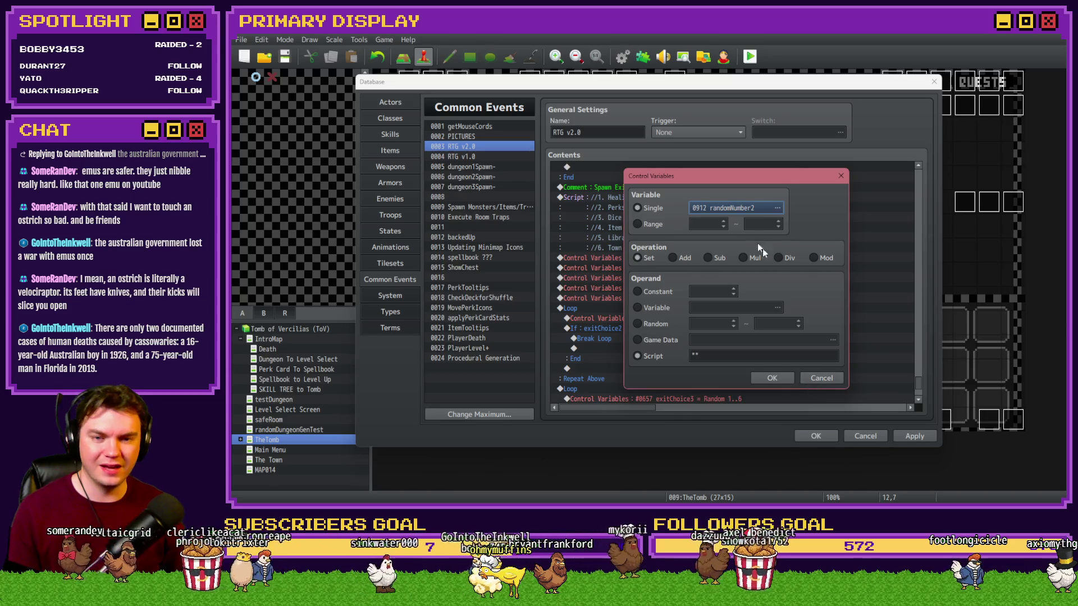
left_click(777, 207)
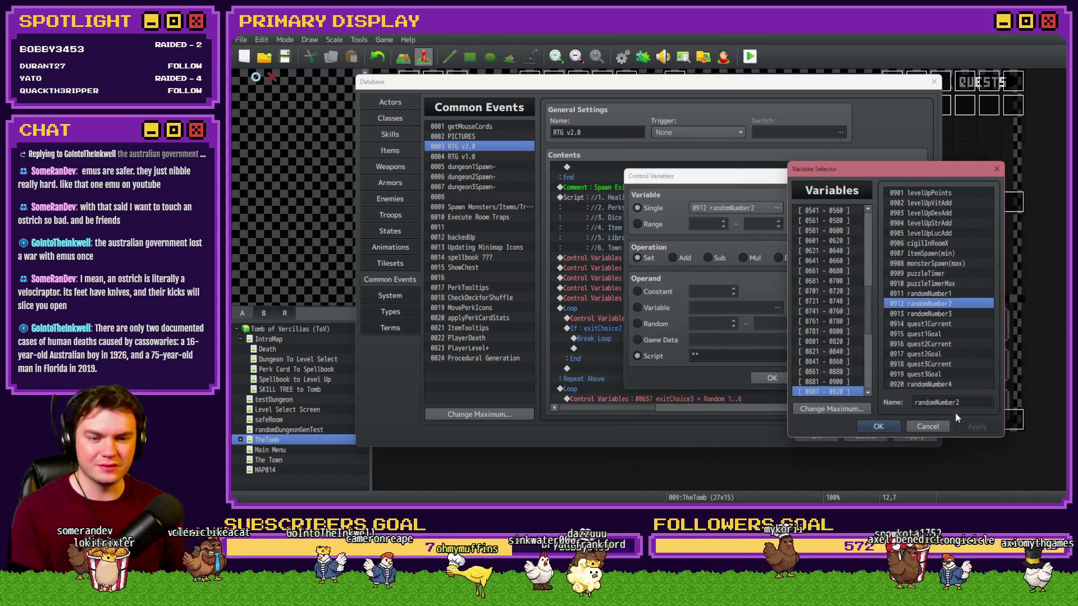
left_click(878, 426)
left_click(774, 378)
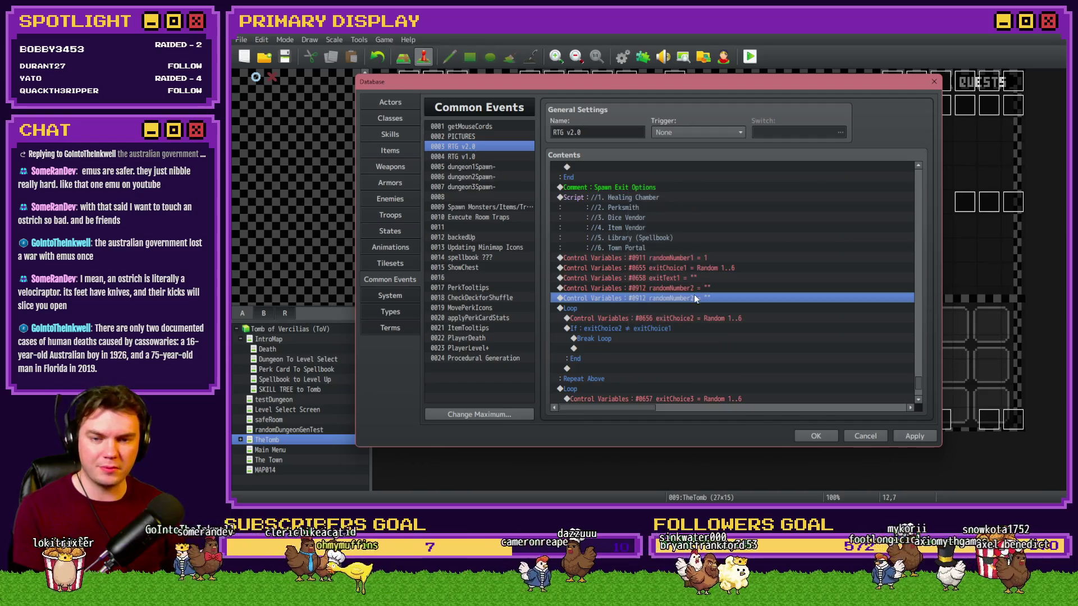
Step: Delete the extra copy and retarget the remaining duplicate to #0659 exitText2
key("Delete")
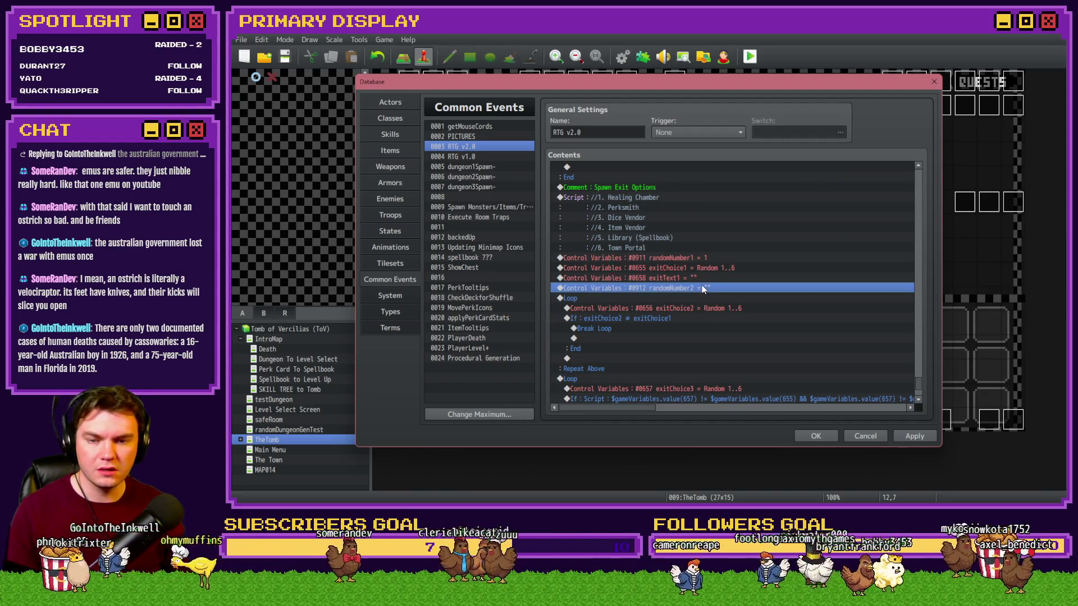
double_click(703, 288)
left_click(777, 208)
left_click(675, 230)
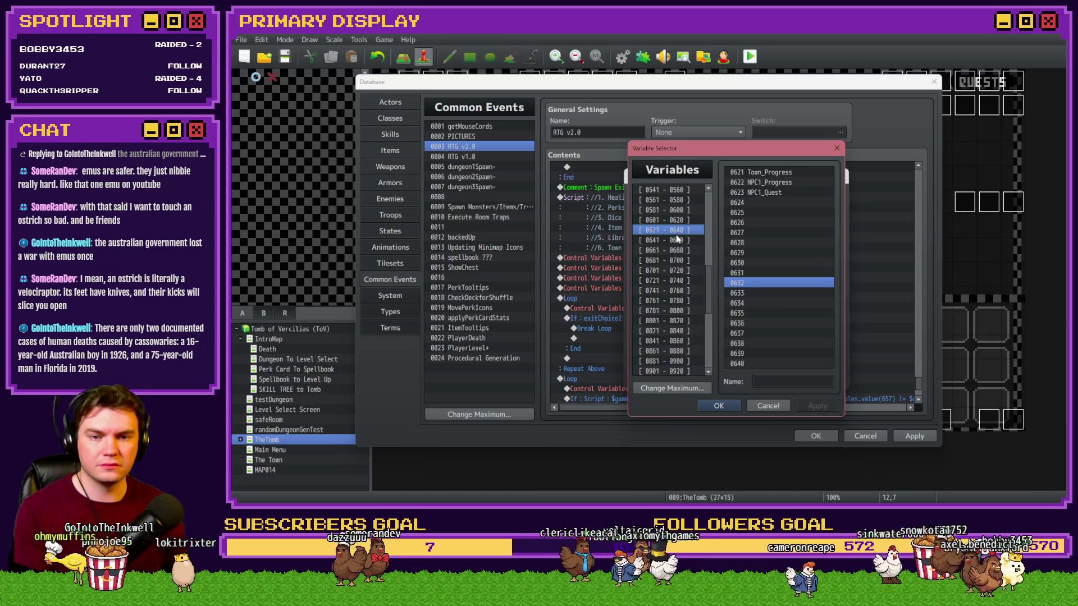
left_click(678, 240)
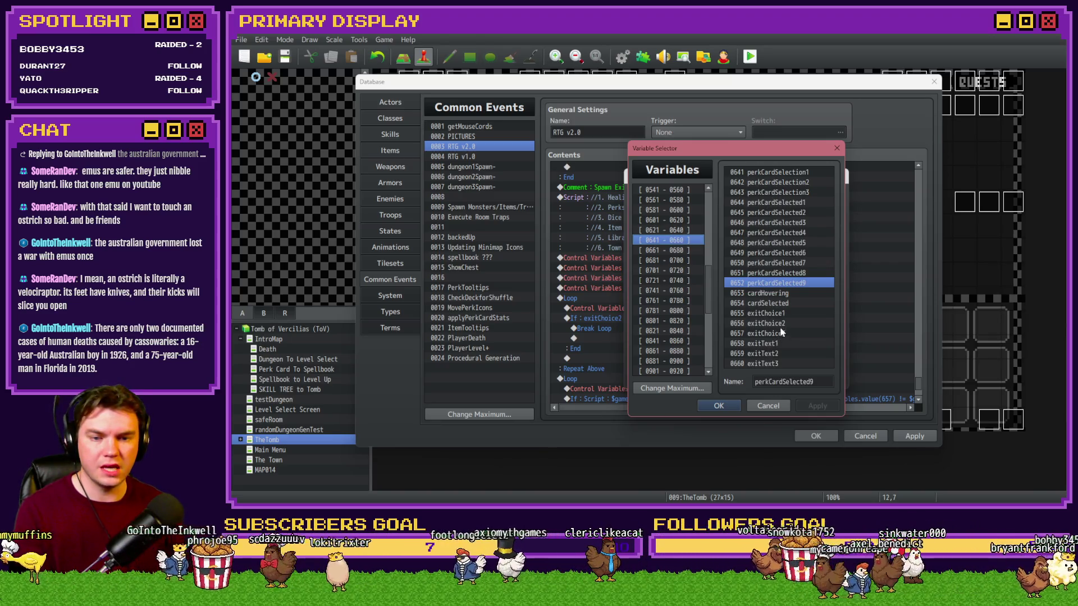
double_click(784, 353)
left_click(772, 379)
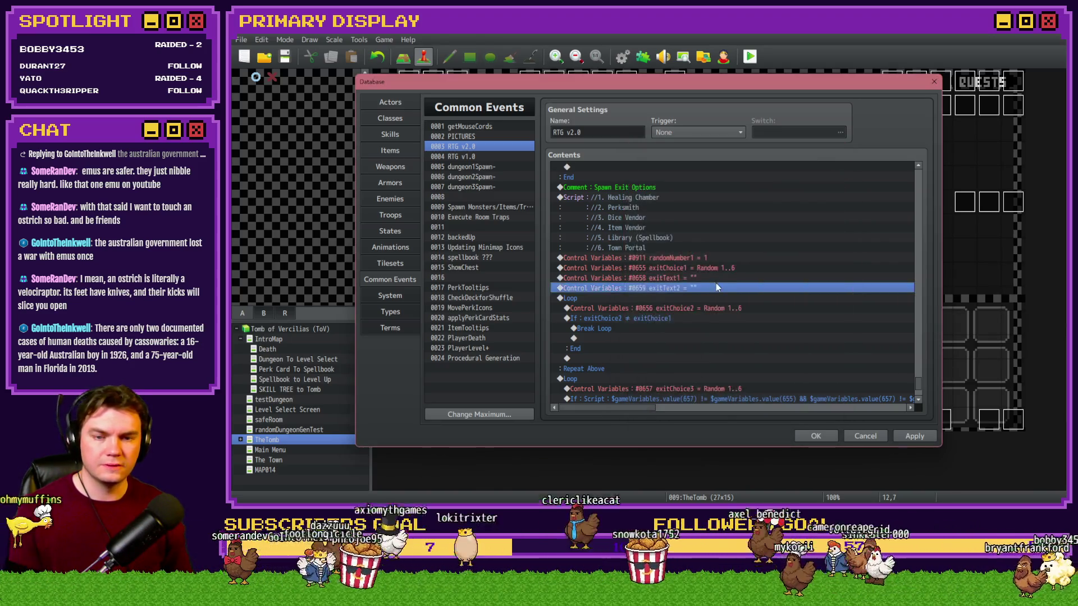
Step: Duplicate the exitText2 reset line and retarget the copy to #0660 exitText3
key("ctrl+c")
key("ctrl+v")
double_click(716, 288)
left_click(777, 207)
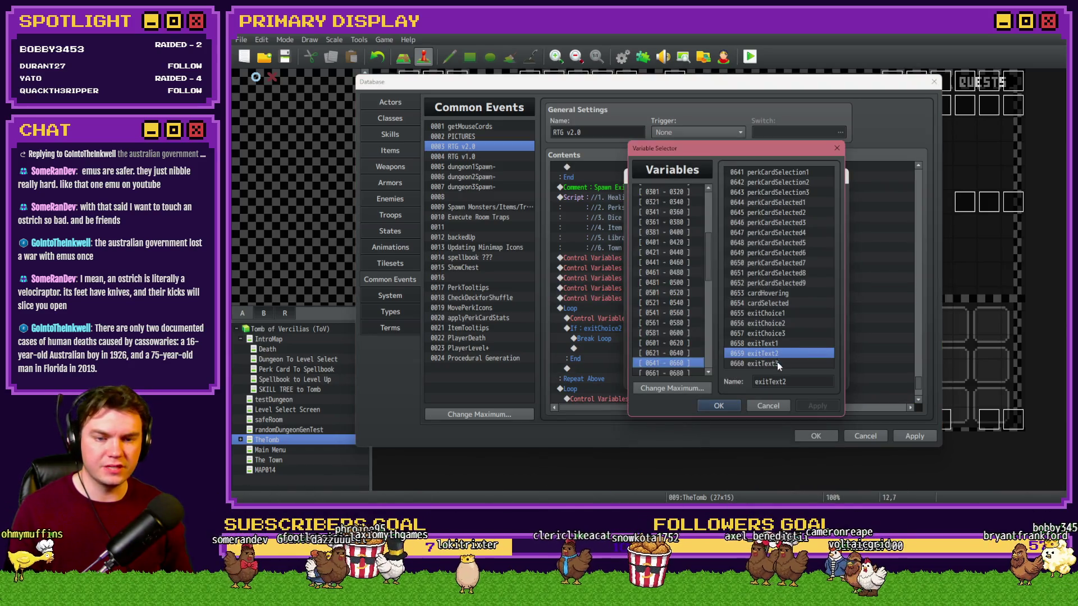
double_click(776, 364)
left_click(758, 375)
scroll(737, 360, "down", 6)
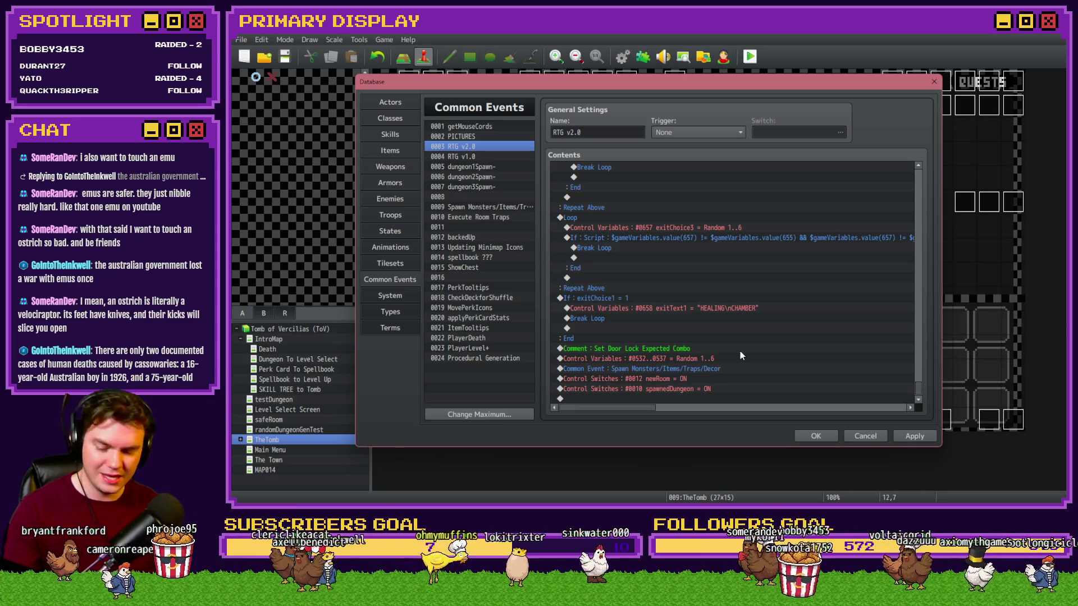
Step: Select the If : exitChoice1 = 1 block in RTG v2.0 and bring up the Event Commands list
left_click(695, 306)
left_click(677, 298)
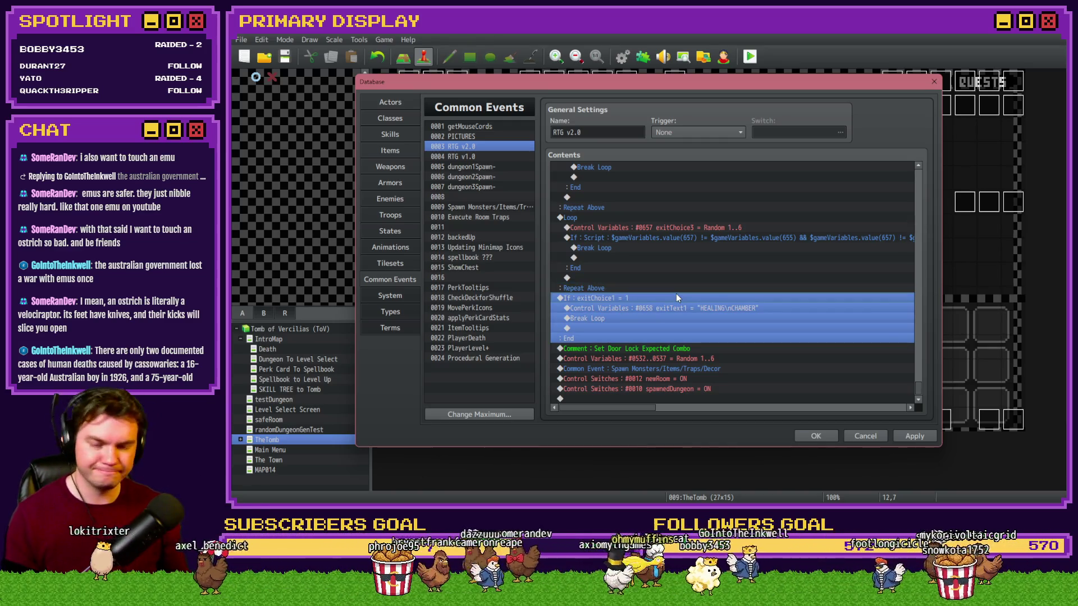
left_click(659, 290)
left_click(655, 298)
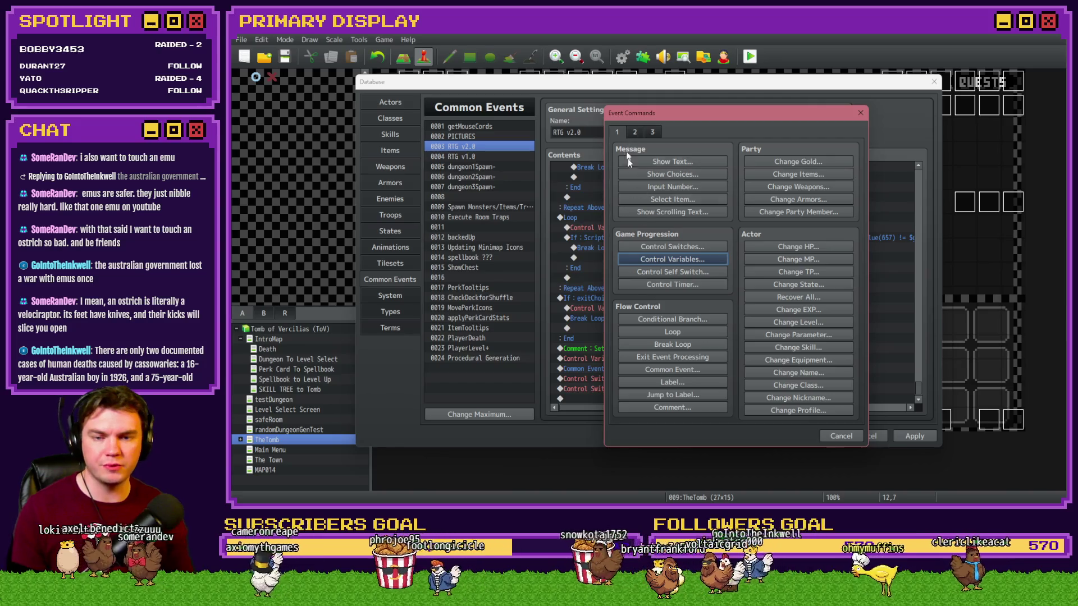
Step: Insert a Loop and move the If exitChoice1 block inside it
left_click(682, 331)
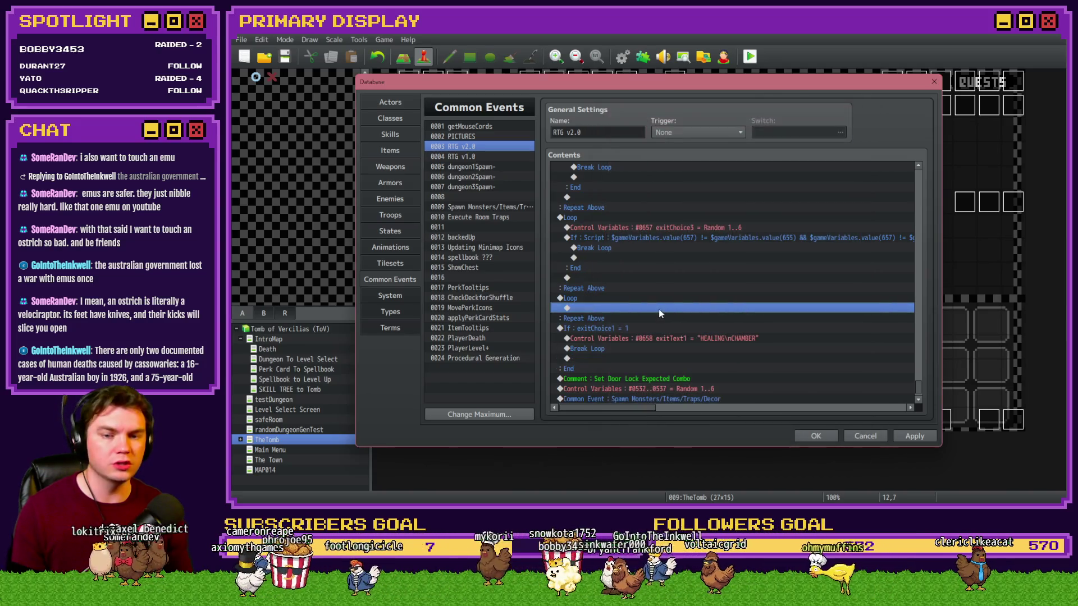
left_click(611, 327)
key("Delete")
left_click(612, 331)
key("ctrl+v")
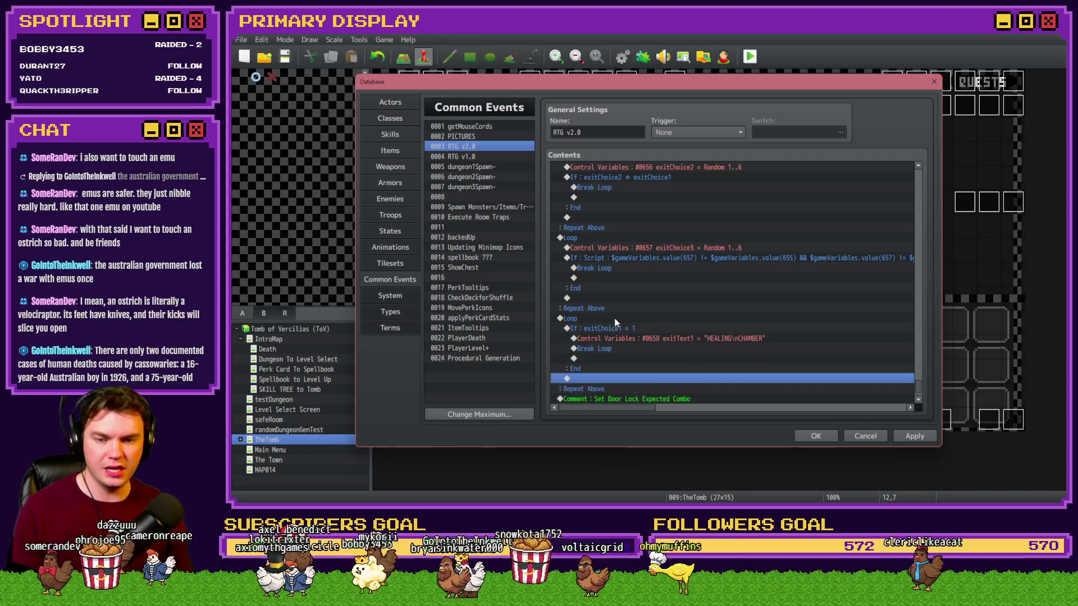
key("Return")
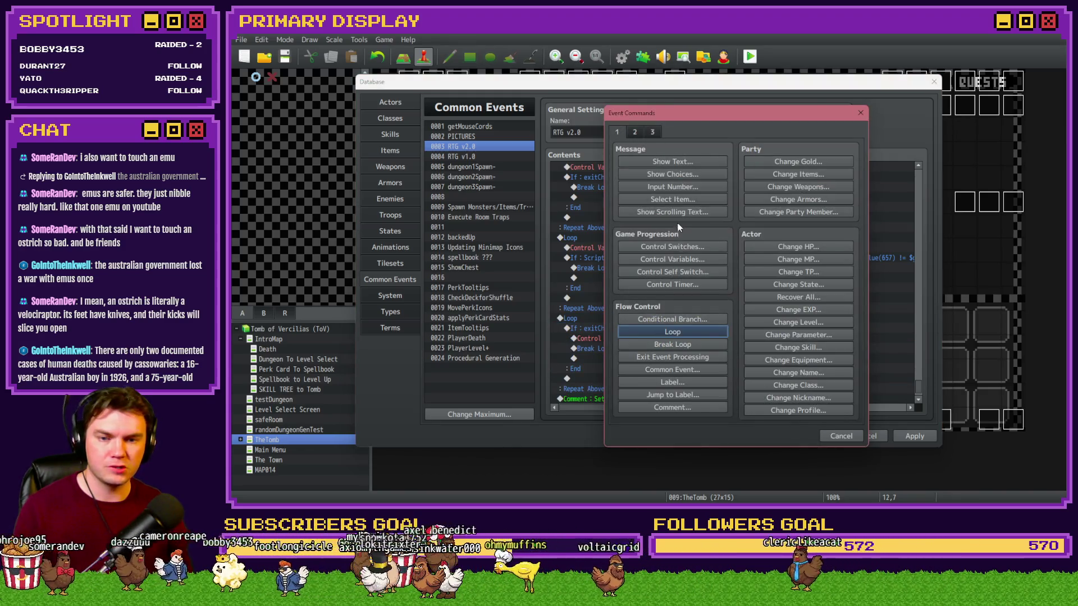
key("Escape")
Step: Select inside the new loop and start a new Script command from the advanced event commands
scroll(685, 322, "up", 5)
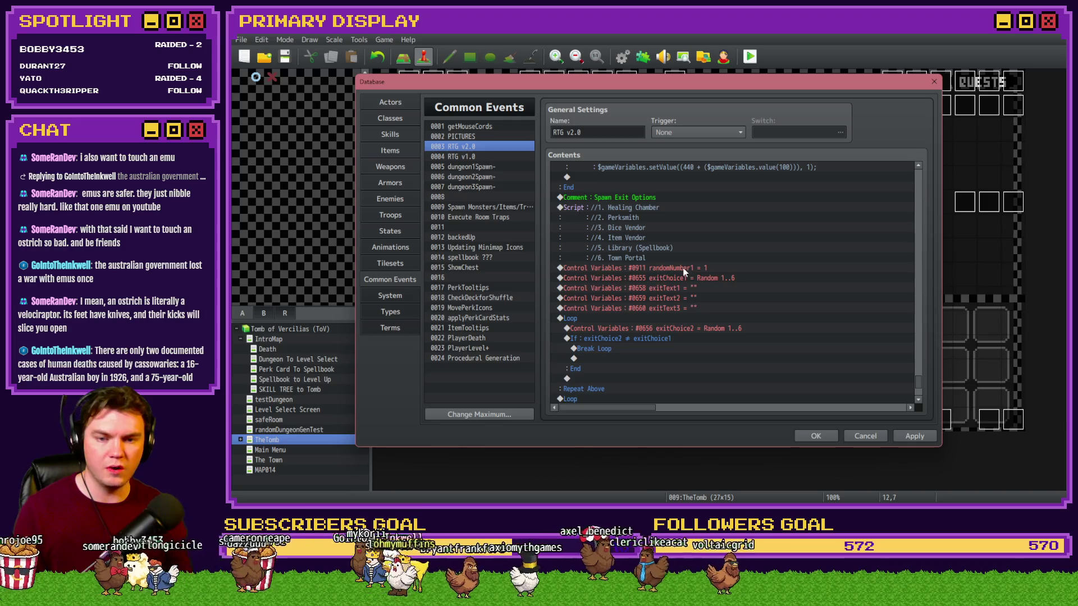
scroll(674, 320, "down", 6)
left_click(635, 319)
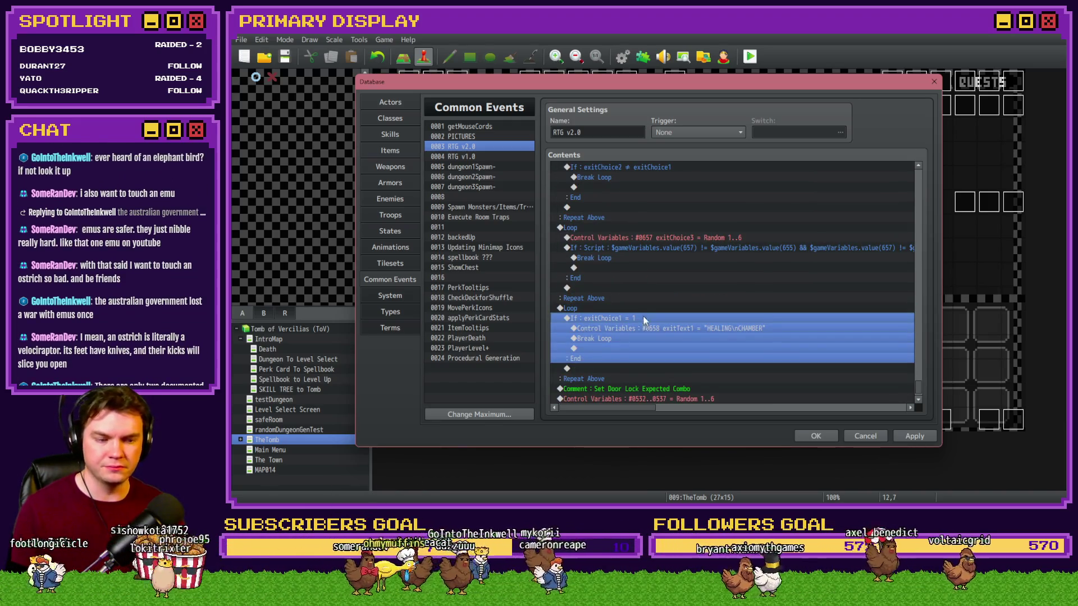
left_click(644, 328)
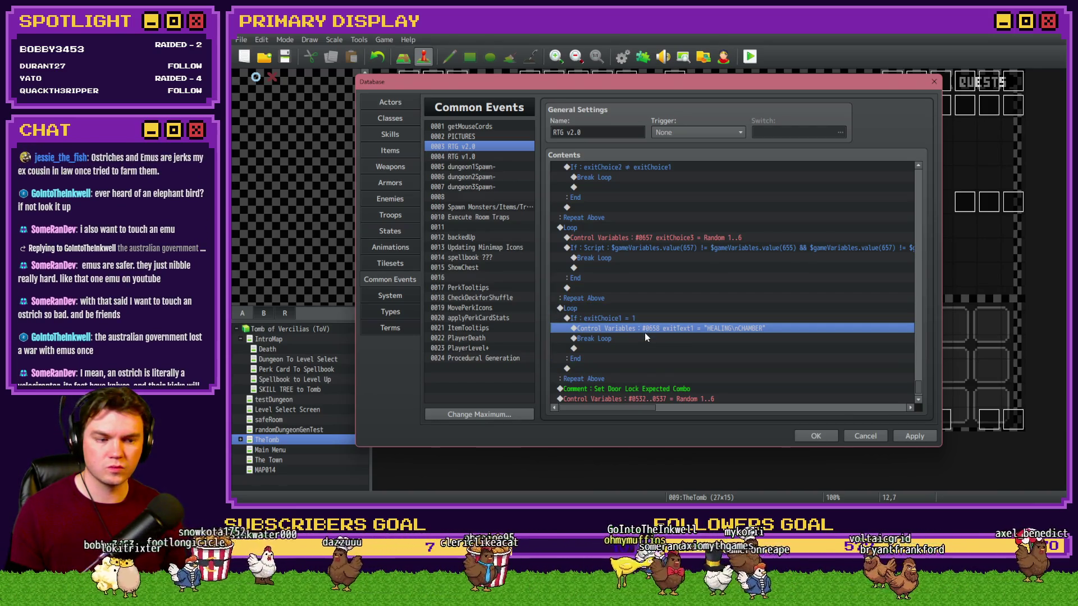
left_click_drag(645, 328, 641, 312)
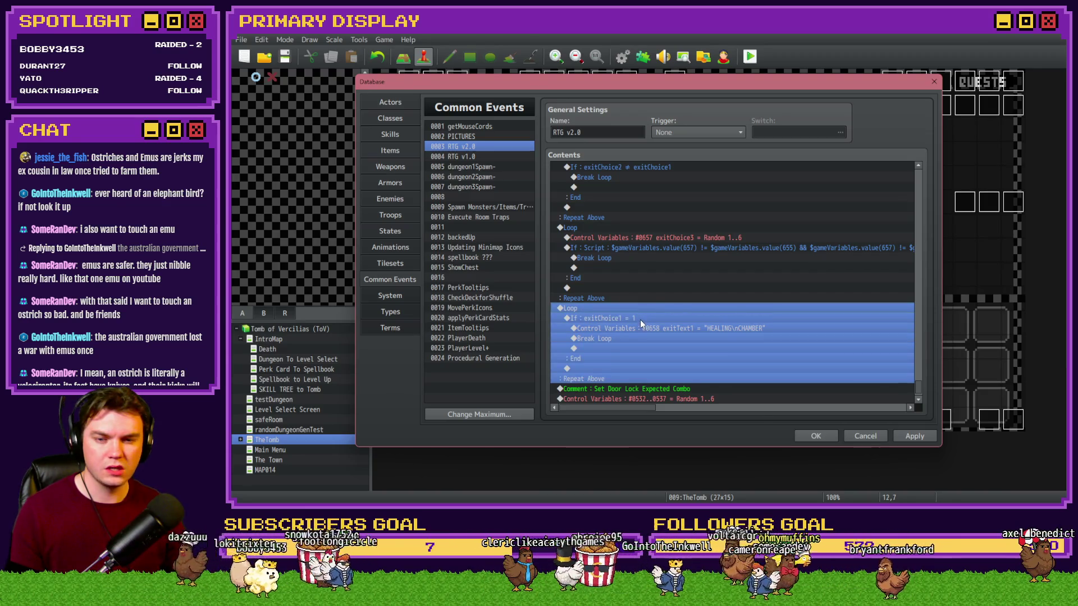
key("Insert")
left_click(652, 132)
left_click(770, 396)
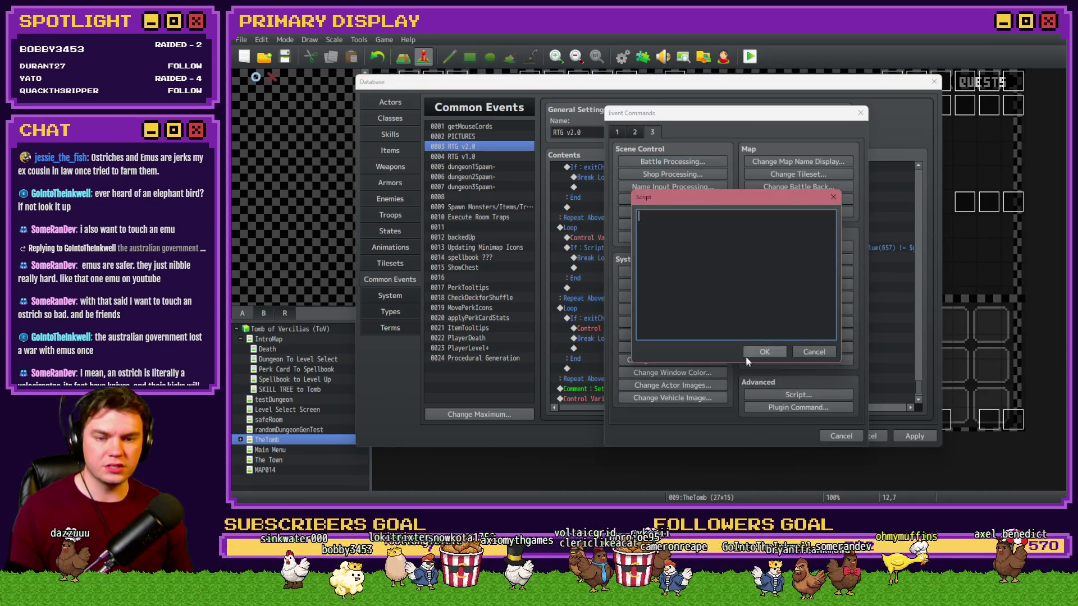
Step: Add an empty Script line to the loop and type if ($gameVariables.value(657 + $gameVariables.value(911))
left_click(752, 352)
double_click(581, 318)
left_click_drag(691, 197, 706, 126)
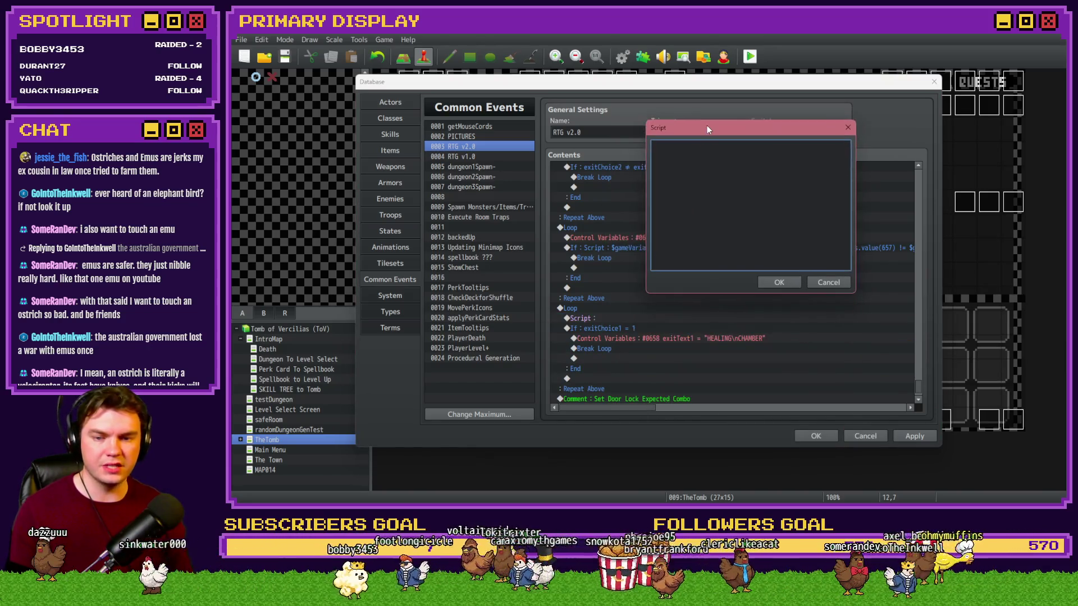
type("if ()")
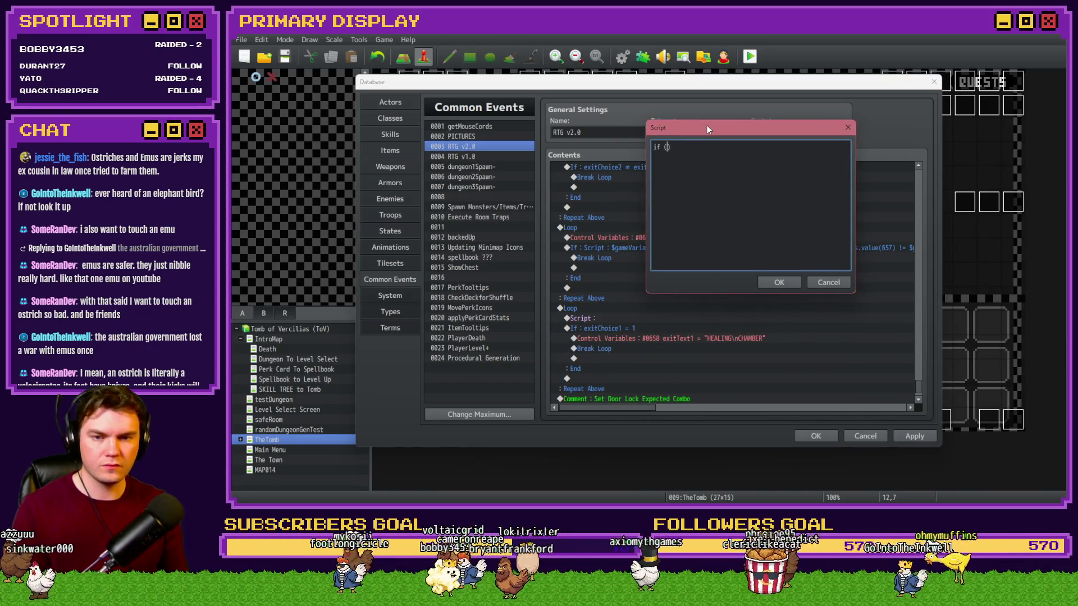
type("$gameVariables.valu")
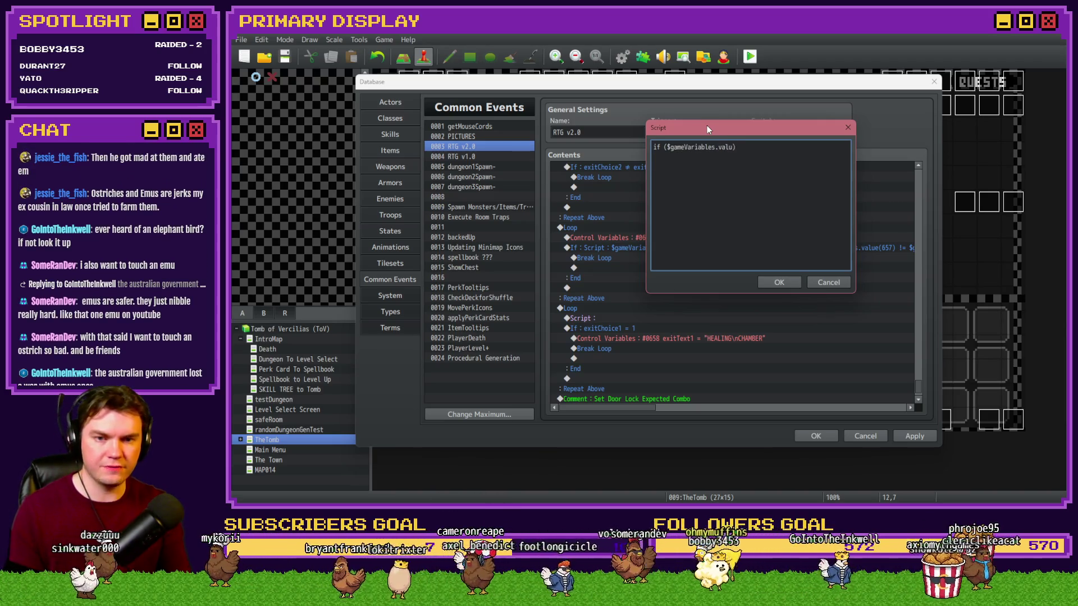
type("e()")
key("Left")
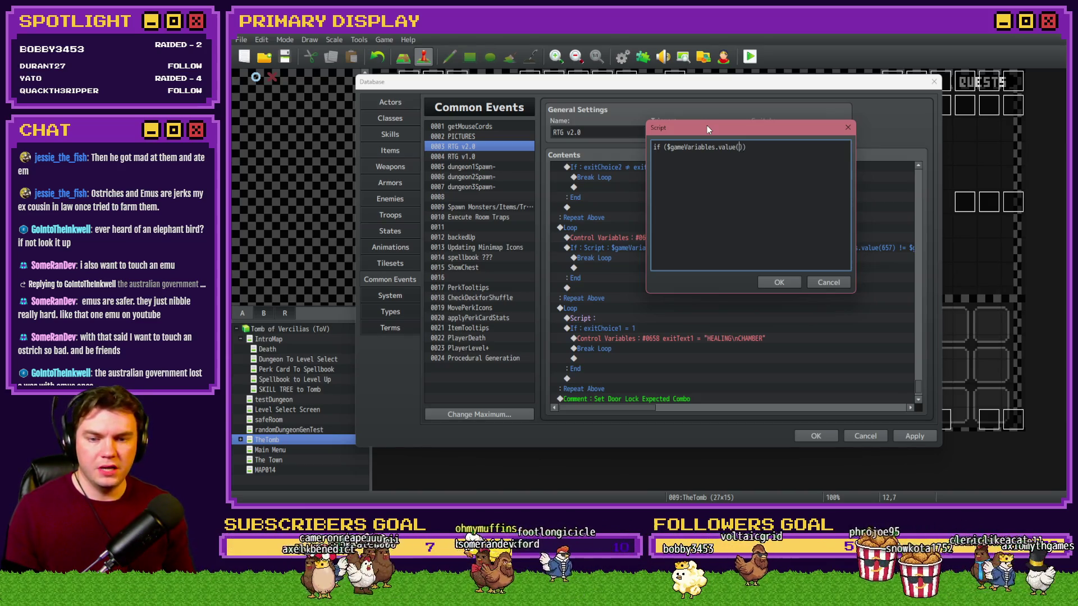
type("657")
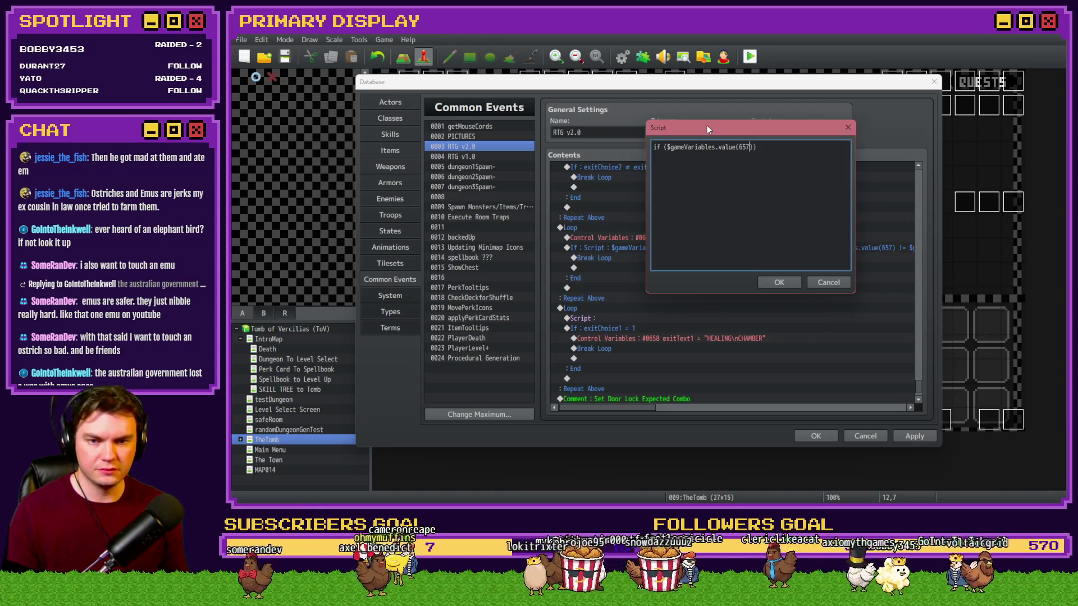
type(" + $game")
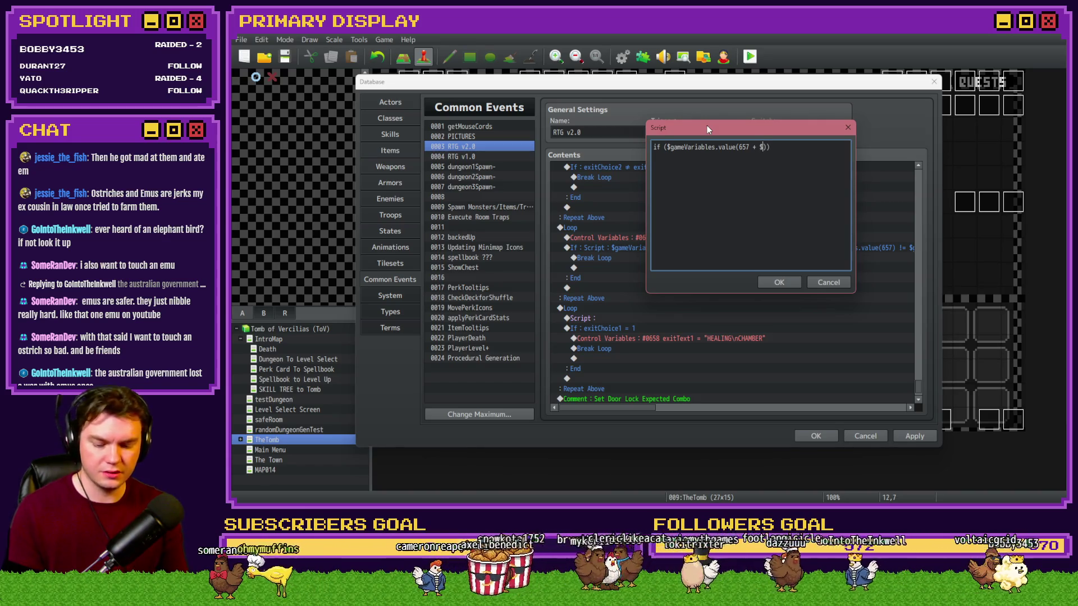
type("Variables.value")
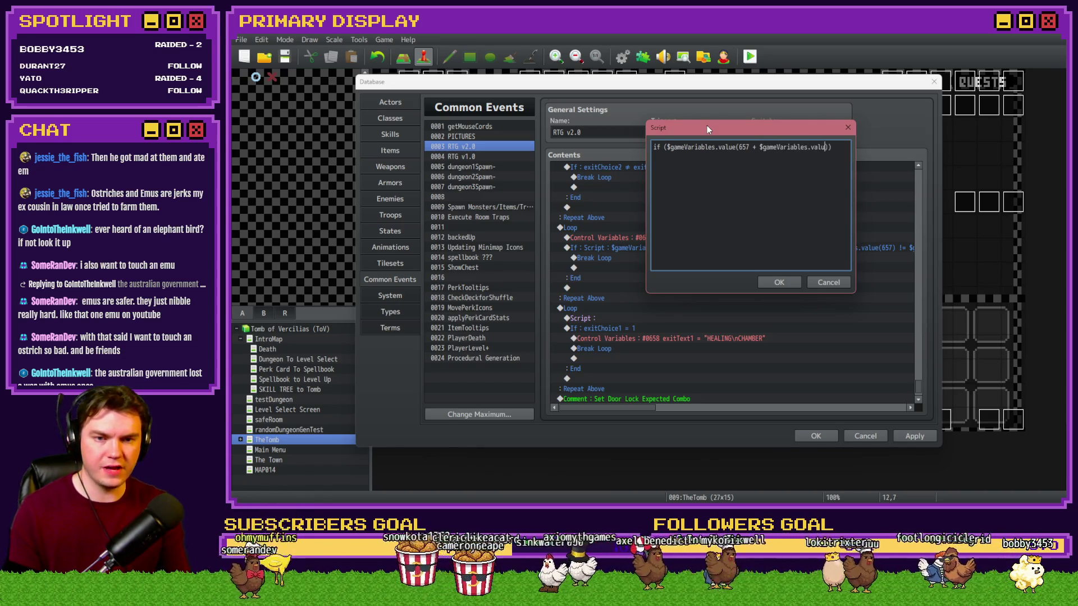
type("(")
key("BackSpace")
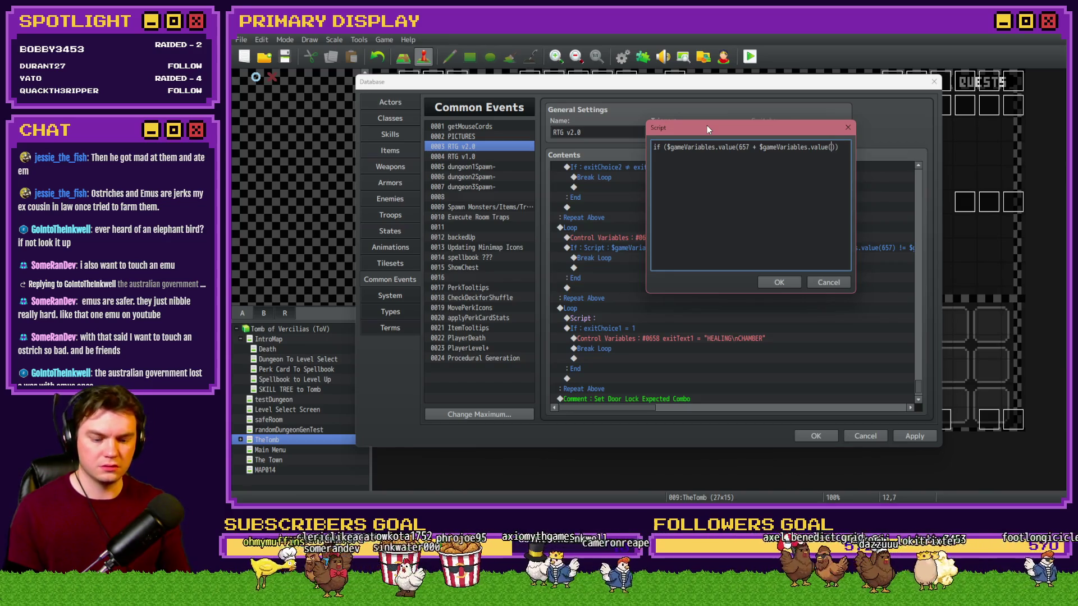
type("911")
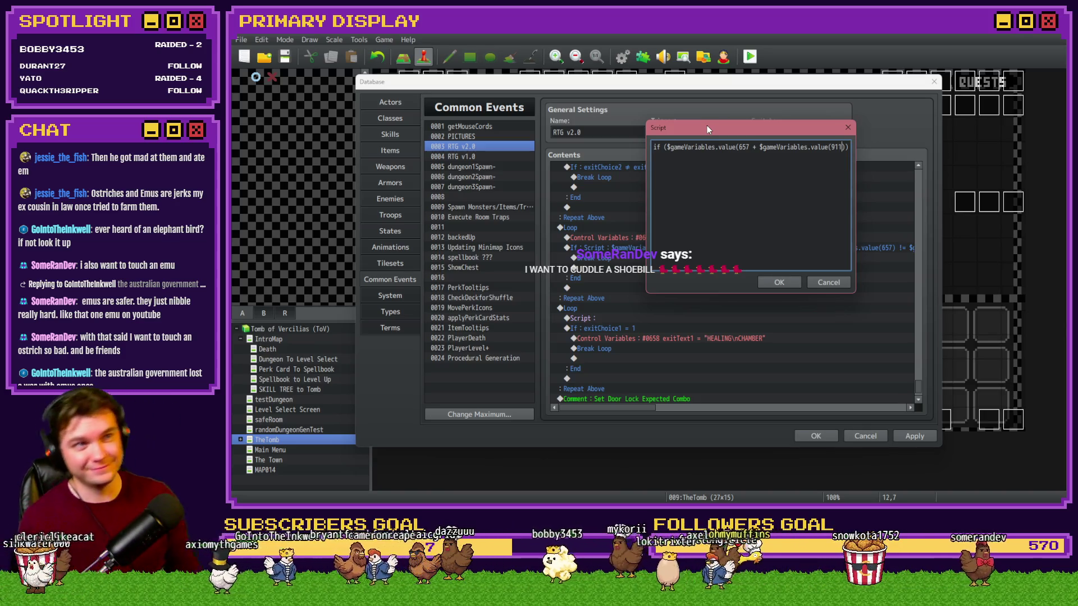
type(")")
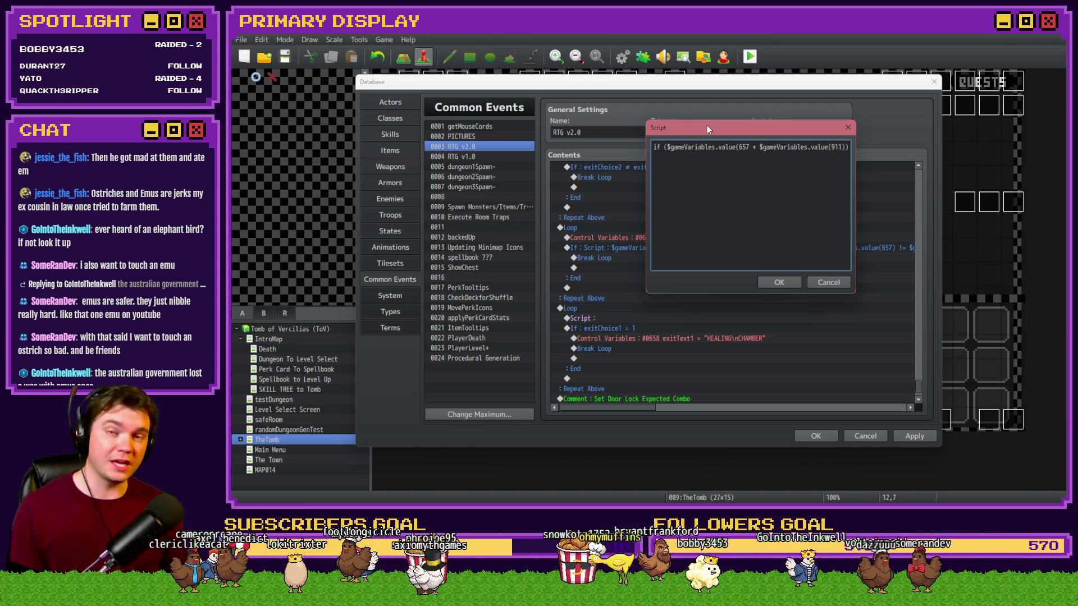
type(")")
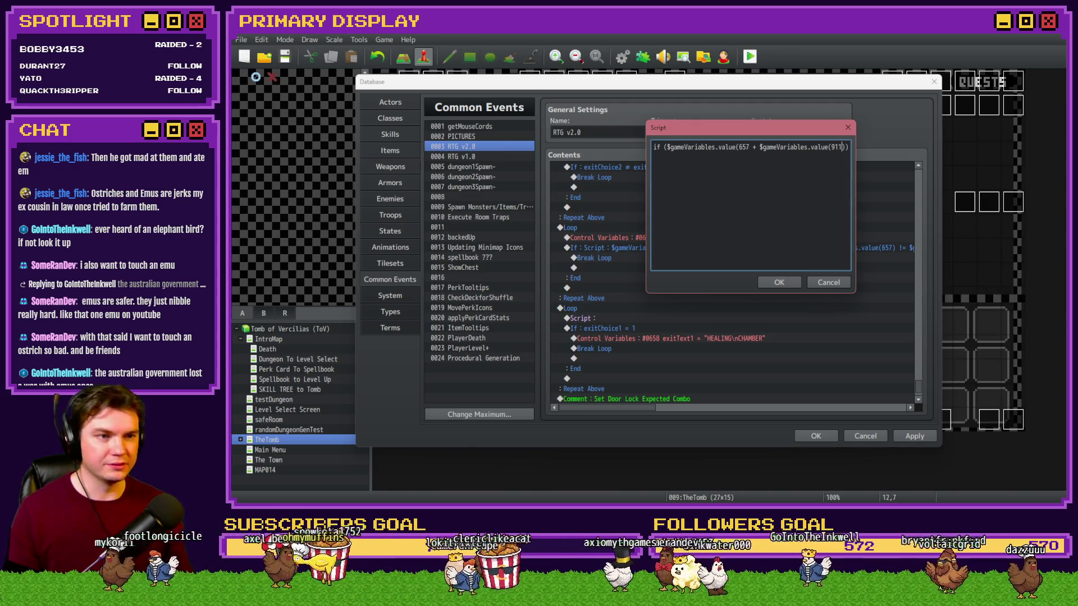
key("alt+Tab")
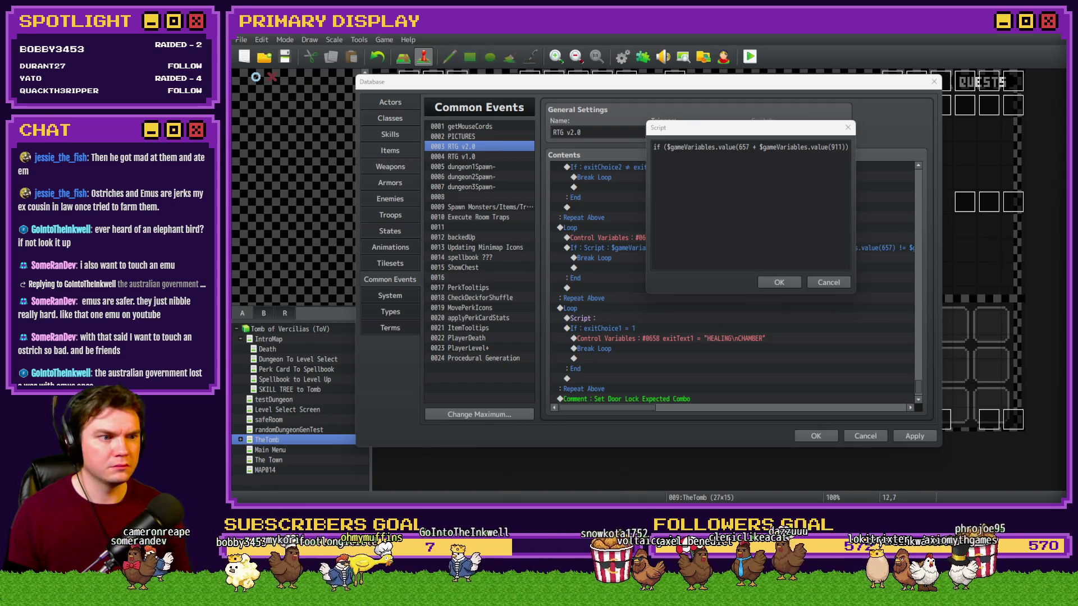
Step: Maximize Chrome on the main display and open the Reddit post on two giant extinct birds
left_click_drag(1067, 69, 763, 67)
double_click(763, 67)
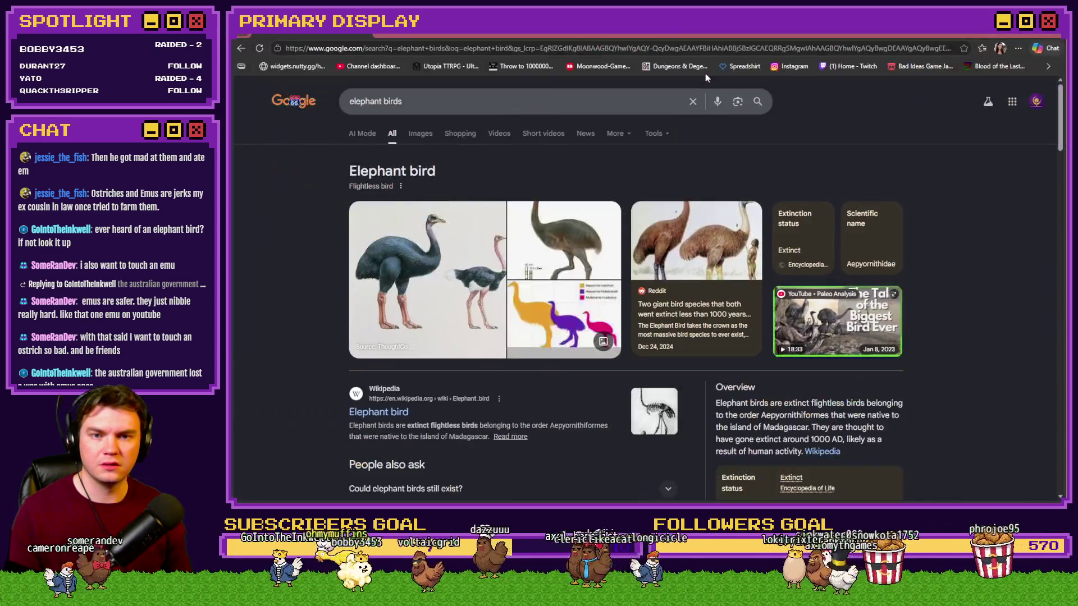
left_click(449, 272)
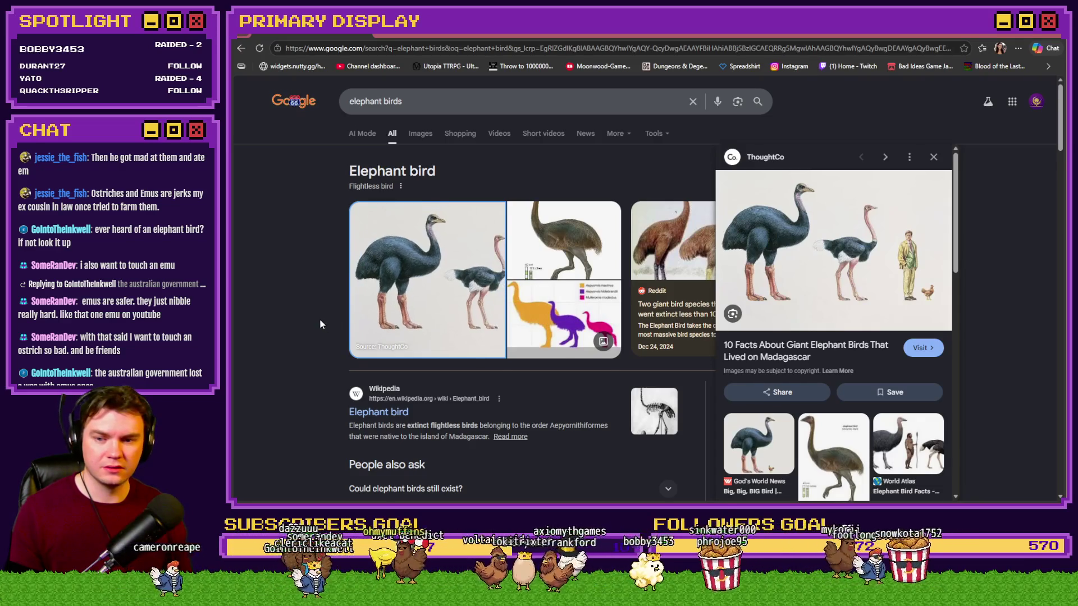
scroll(319, 319, "down", 2)
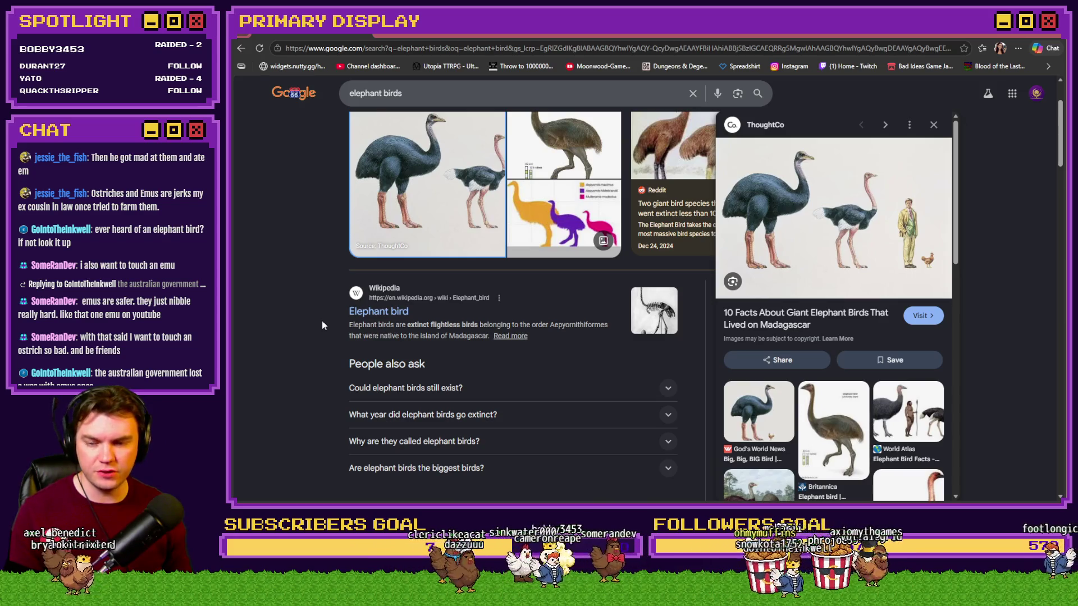
scroll(322, 322, "up", 2)
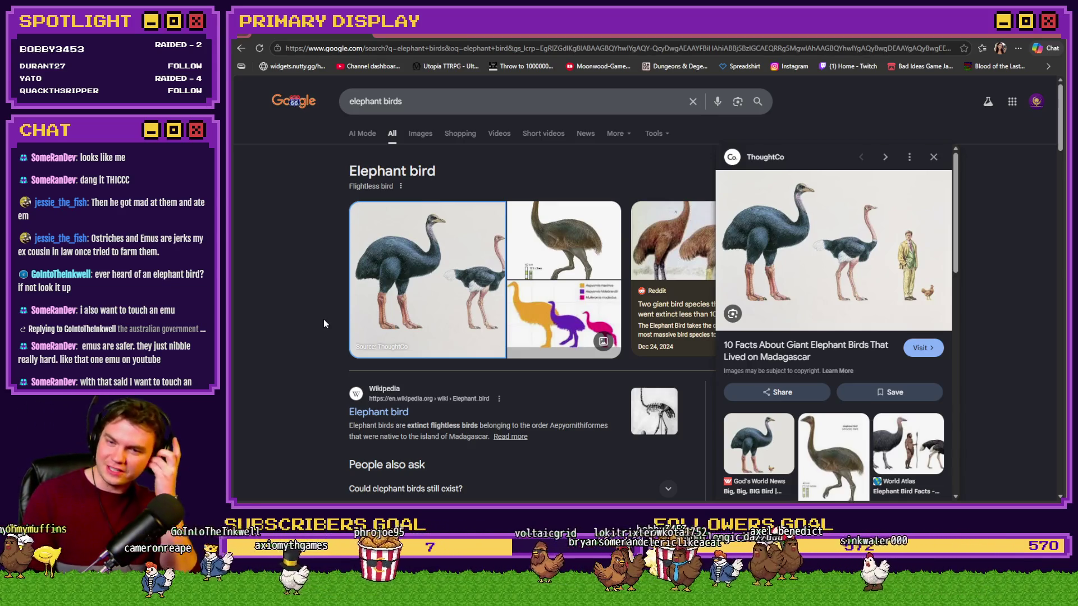
left_click(679, 252)
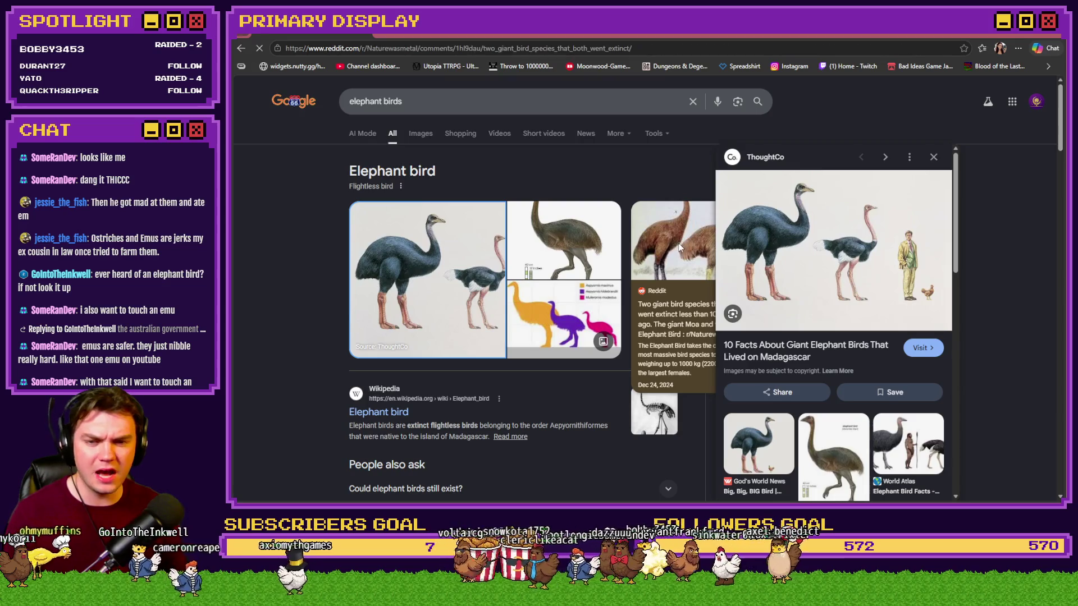
Step: Append === 1) {$gameVariables.setValue() to the end of the script line
key("alt+Tab")
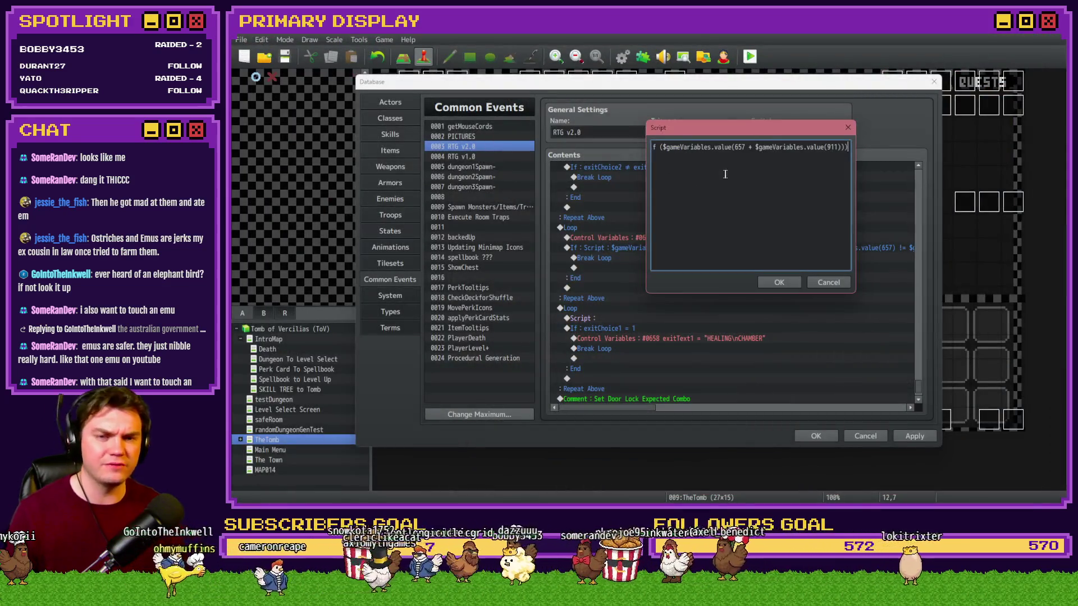
left_click(802, 145)
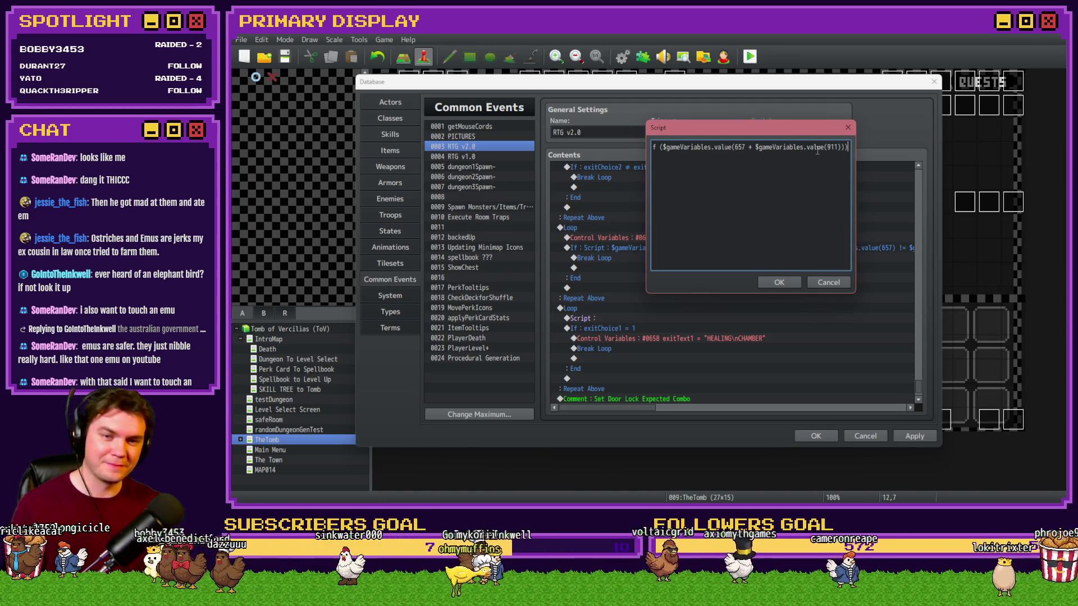
key("Home")
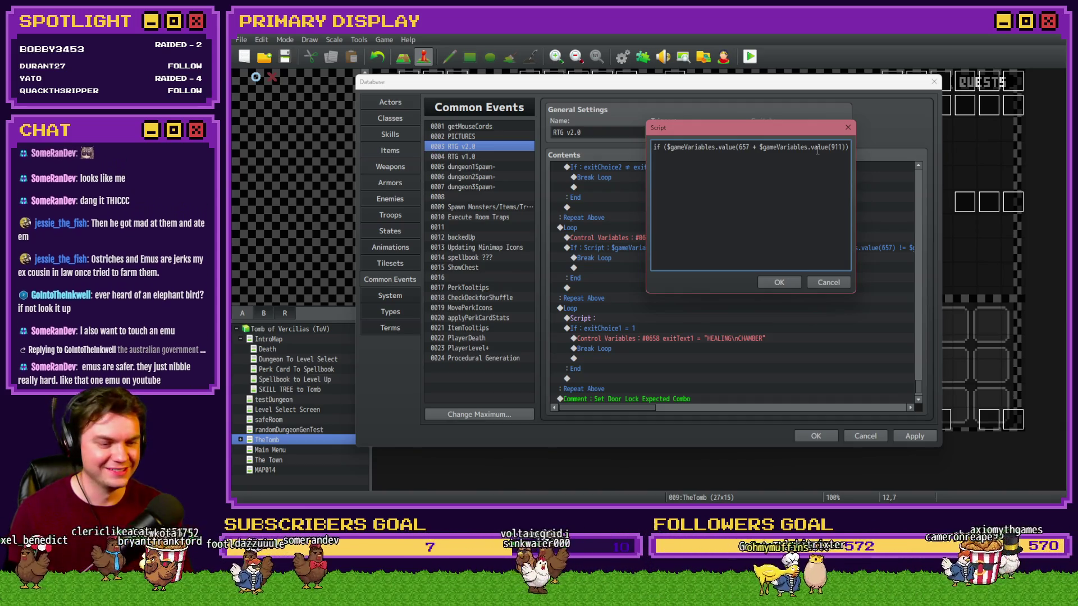
key("End")
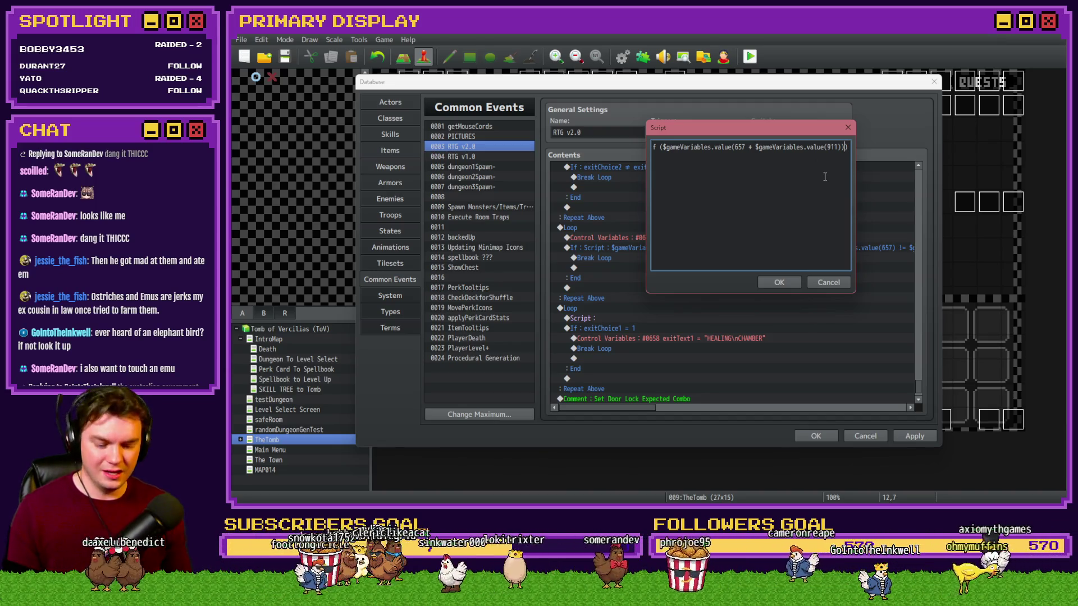
type("=== 1)")
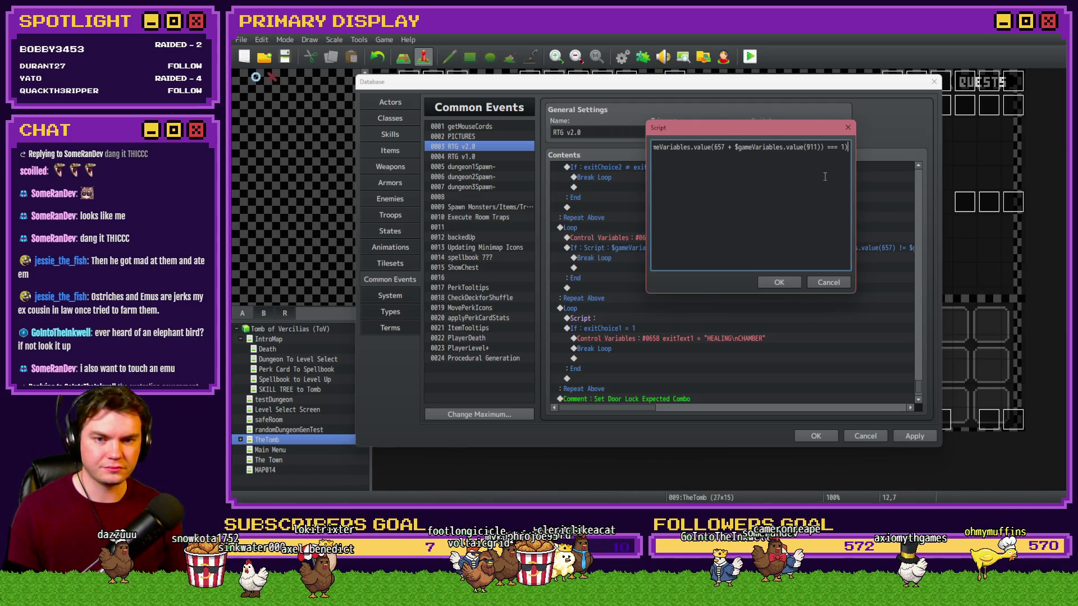
type(" {$game")
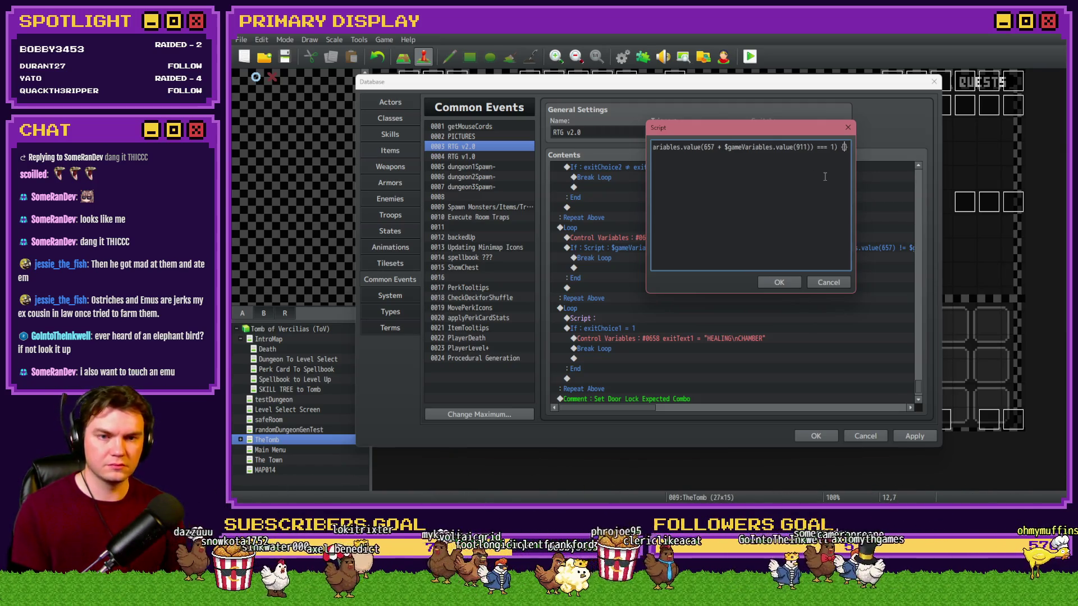
type("Variables.v")
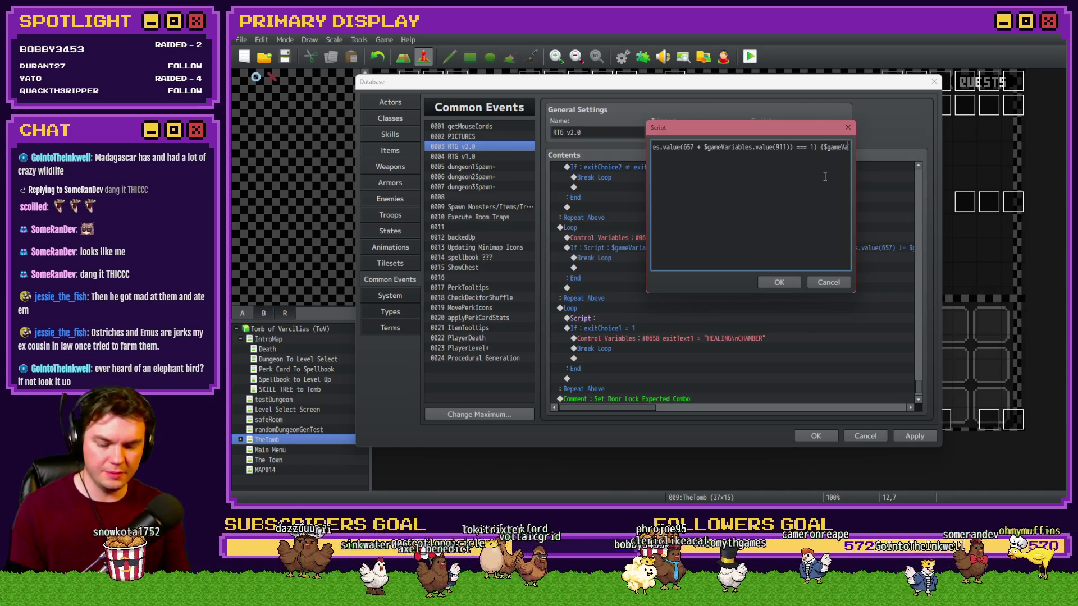
key("BackSpace")
type("setValue()")
key("Left")
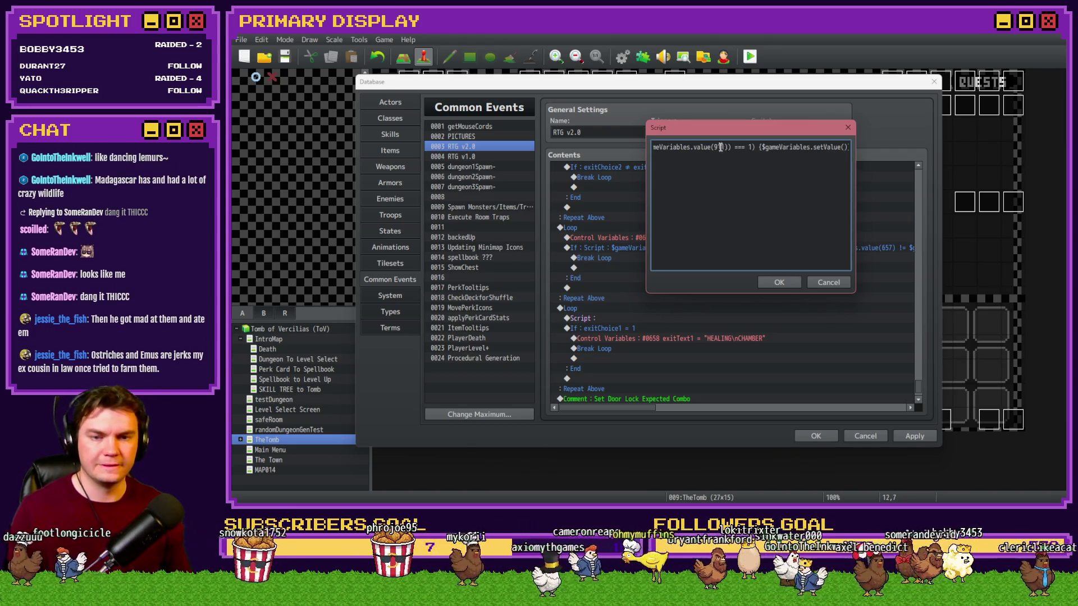
Step: Fill setValue with the variable lookup and "HEALING\nCHAMBER", then confirm the script
mouse_move(728, 147)
left_mouse_down()
mouse_move(654, 147)
mouse_move(848, 147)
left_mouse_up()
left_click(831, 147)
type("$gameVariables.value(657 + $gameVariables.value(911))")
type(", ")
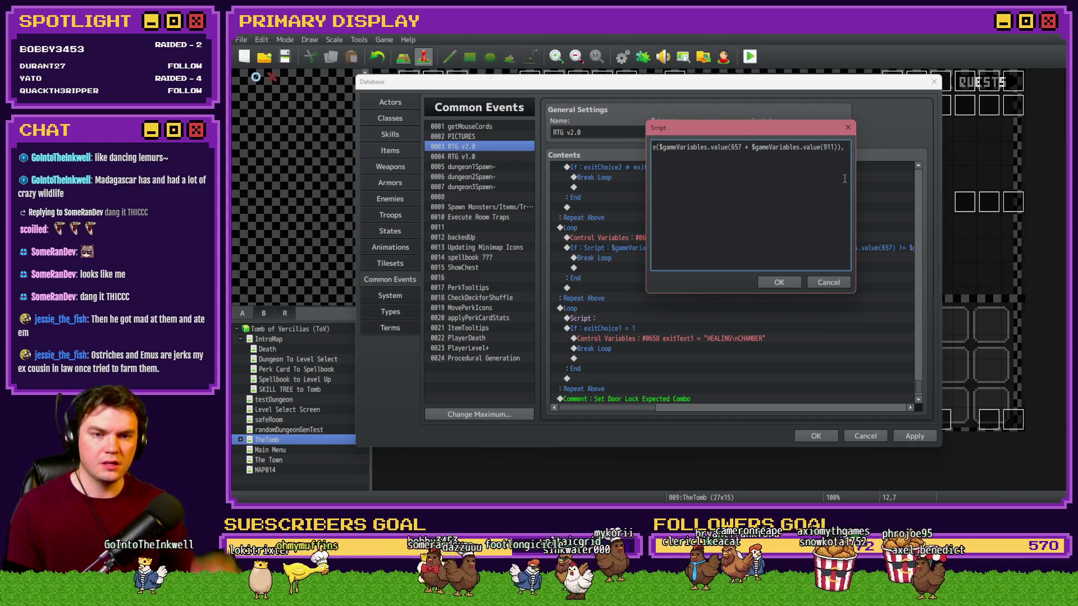
type("\"\"")
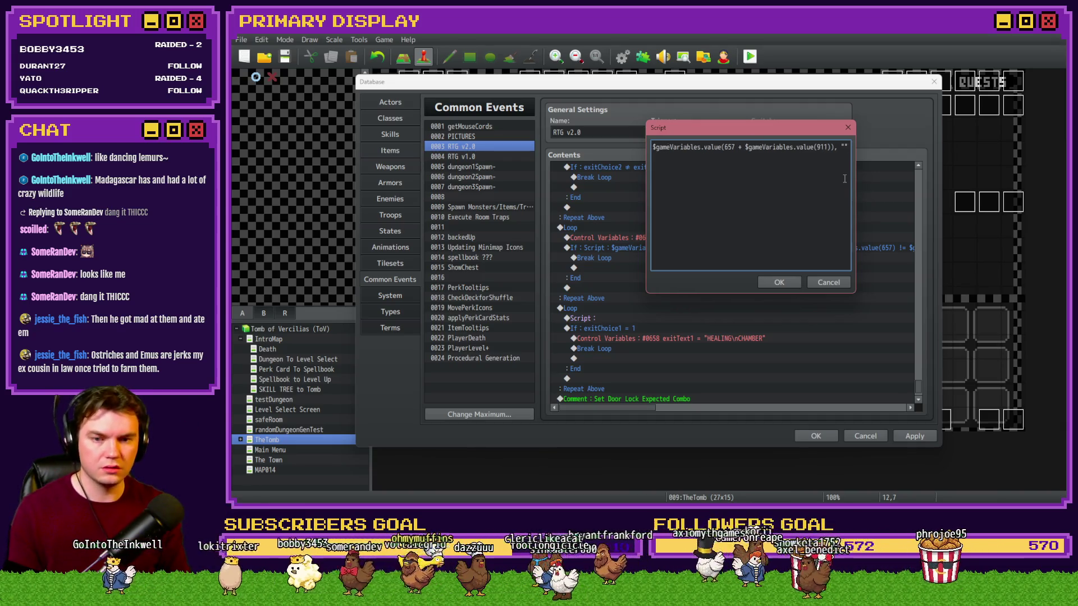
type("HEALING\\n")
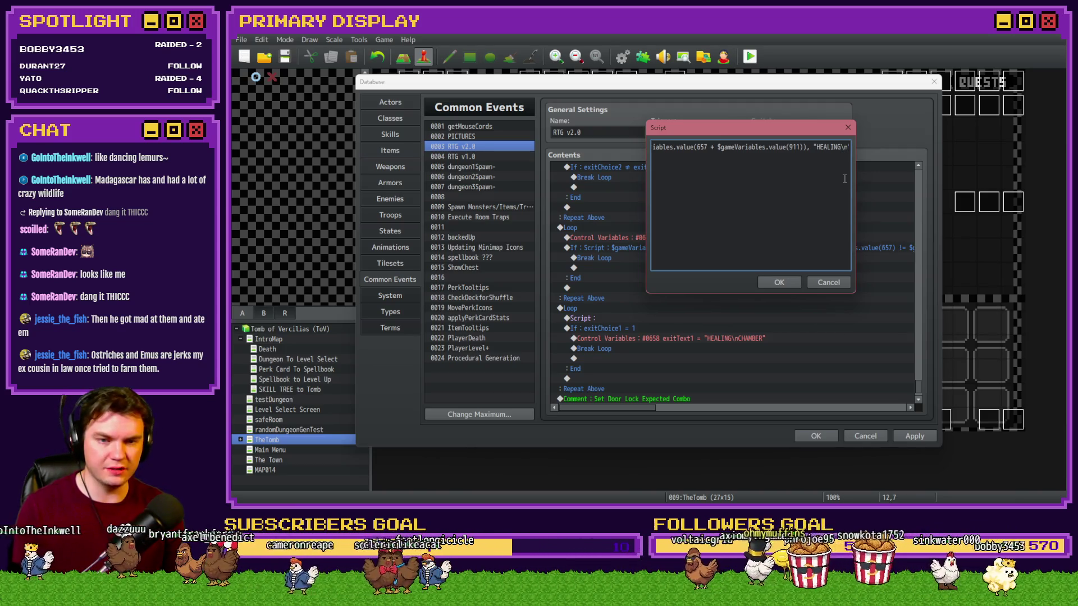
type("CH")
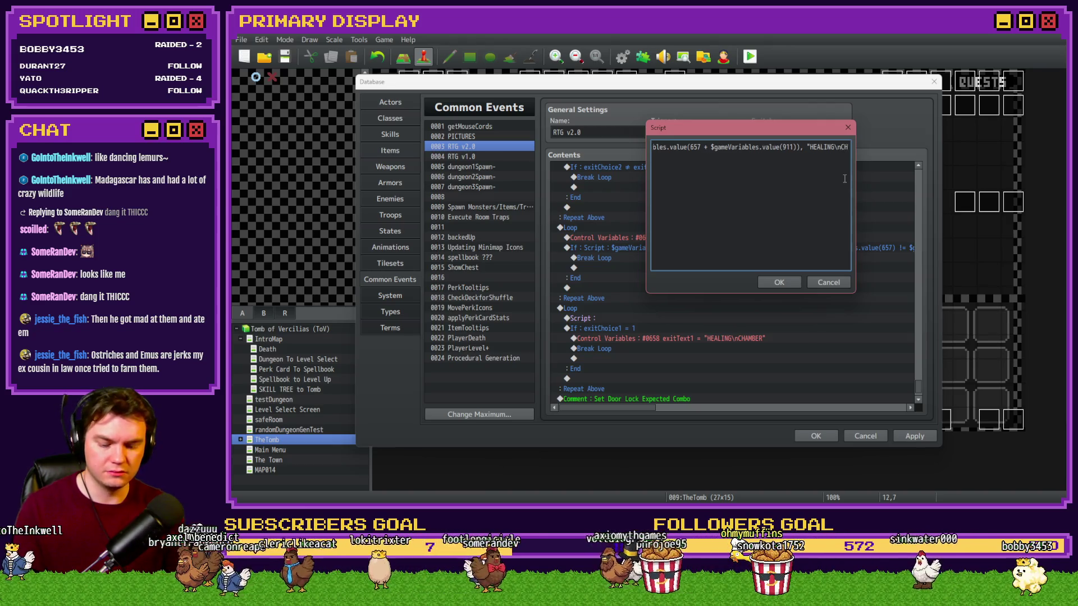
type("AMBER\"))")
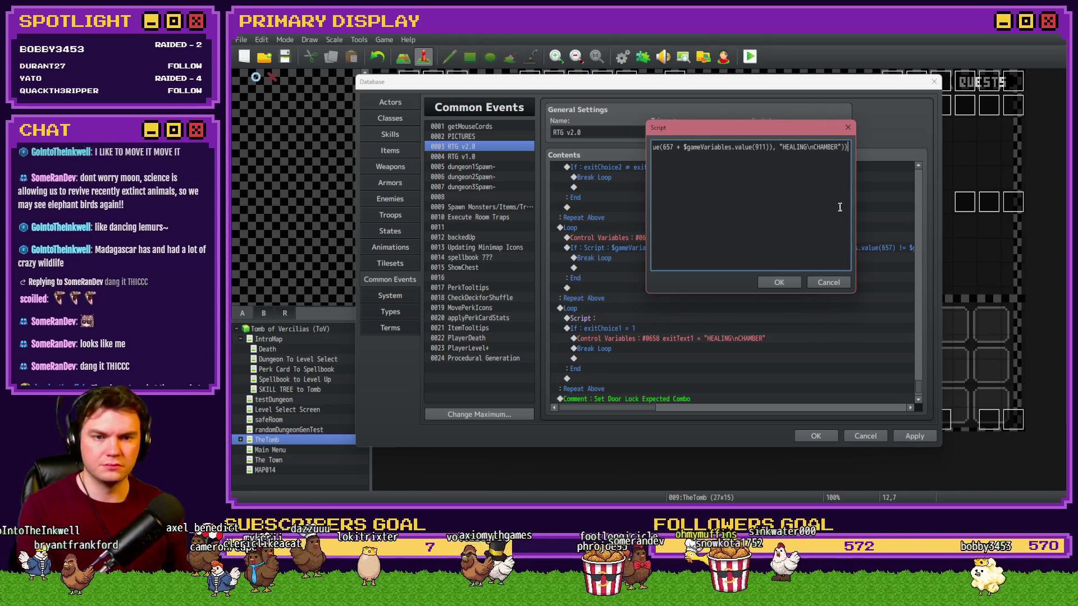
left_click(780, 283)
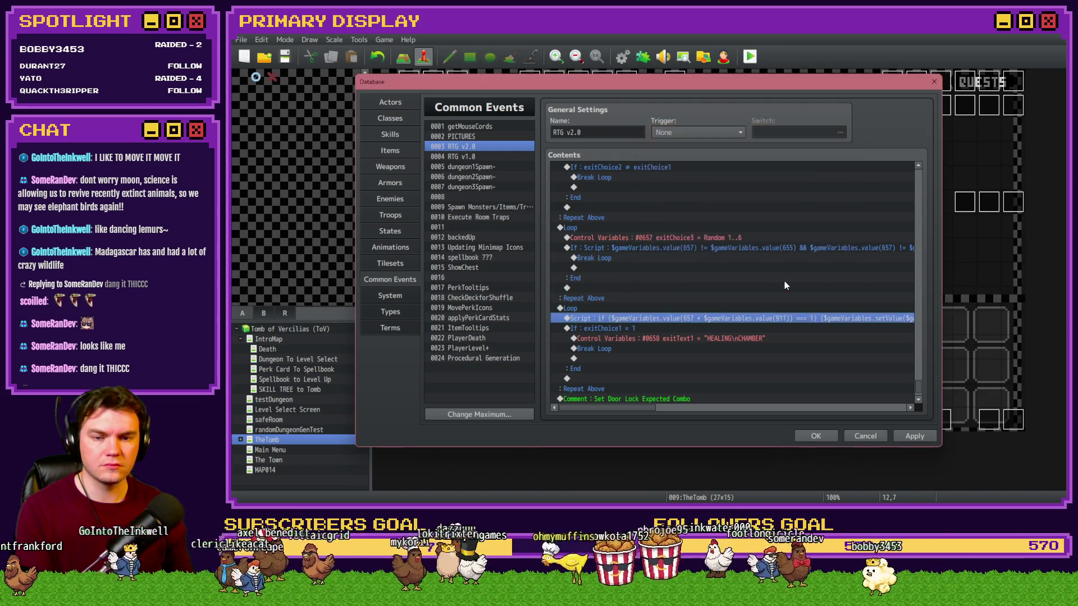
Step: Delete the old If : exitChoice1 = 1 branch from the loop
left_click(696, 329)
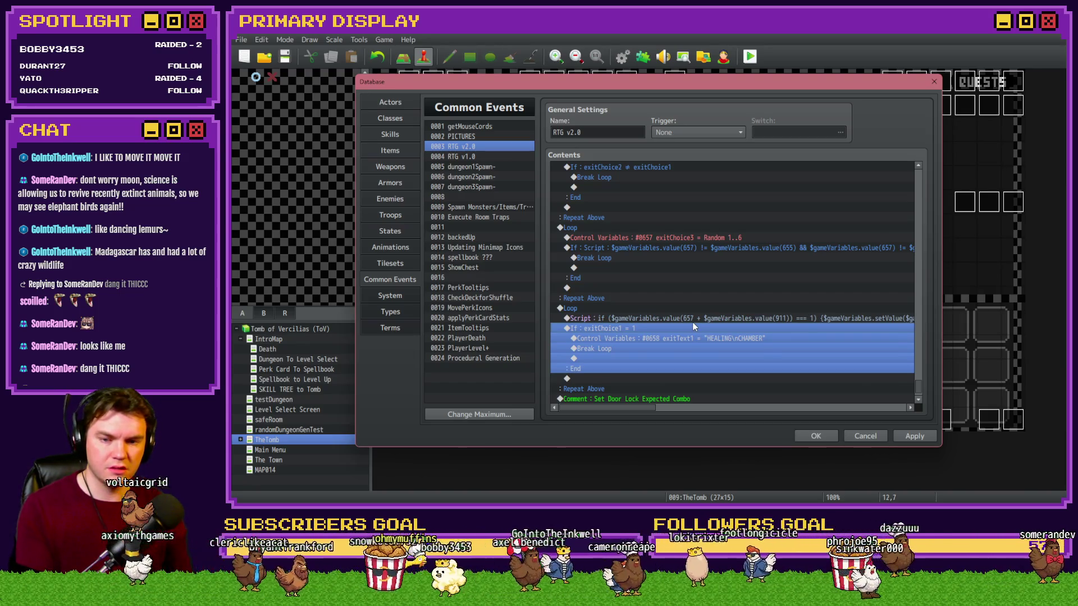
left_click(668, 348)
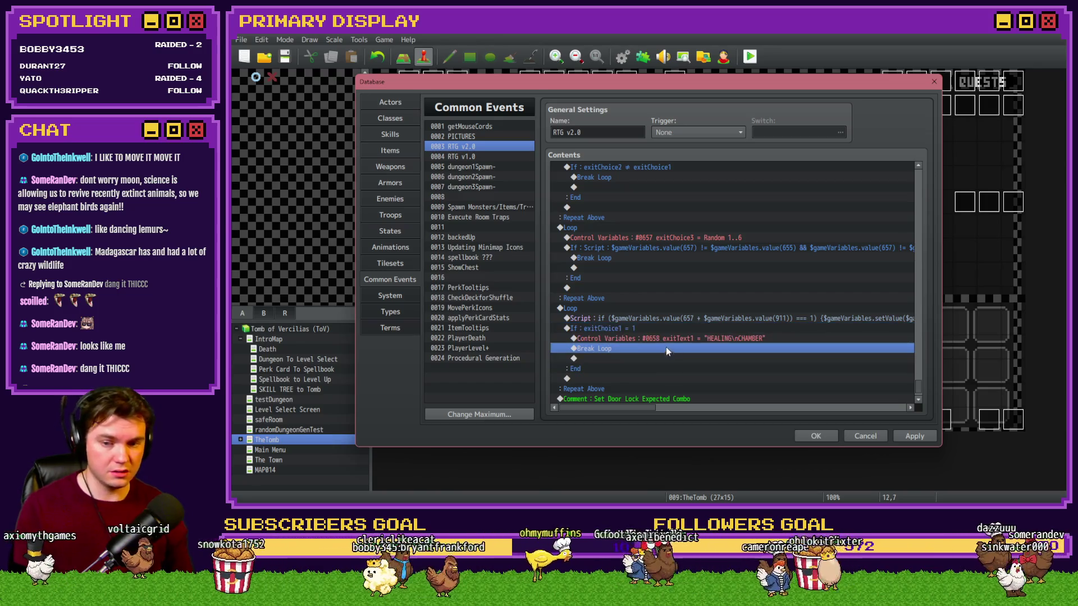
left_click(656, 332)
key("Delete")
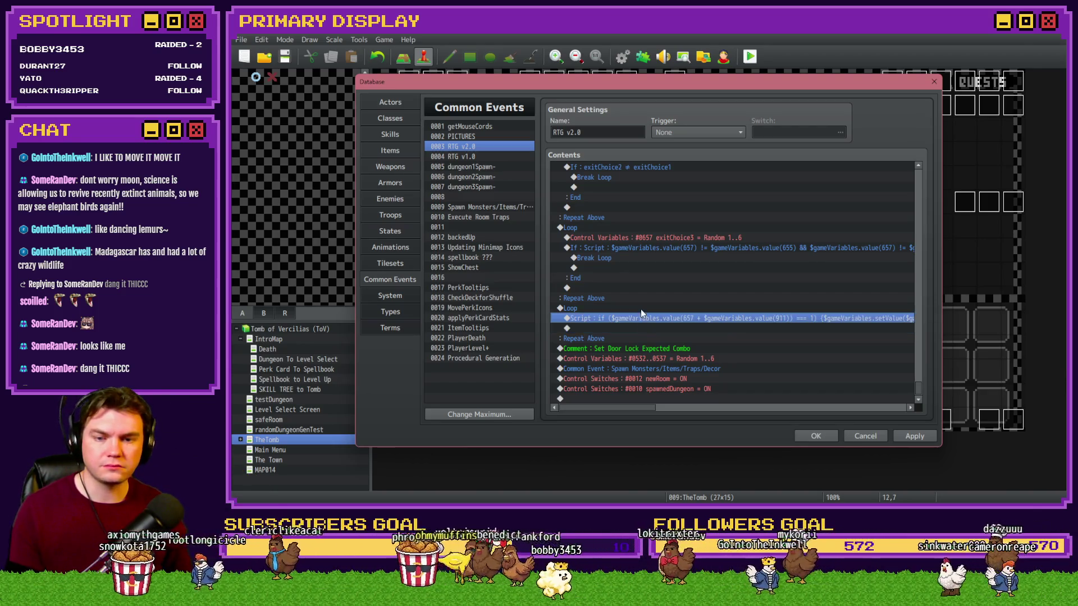
Step: Insert a Conditional Branch with an empty Script condition and reopen it for editing
double_click(617, 328)
left_click(617, 131)
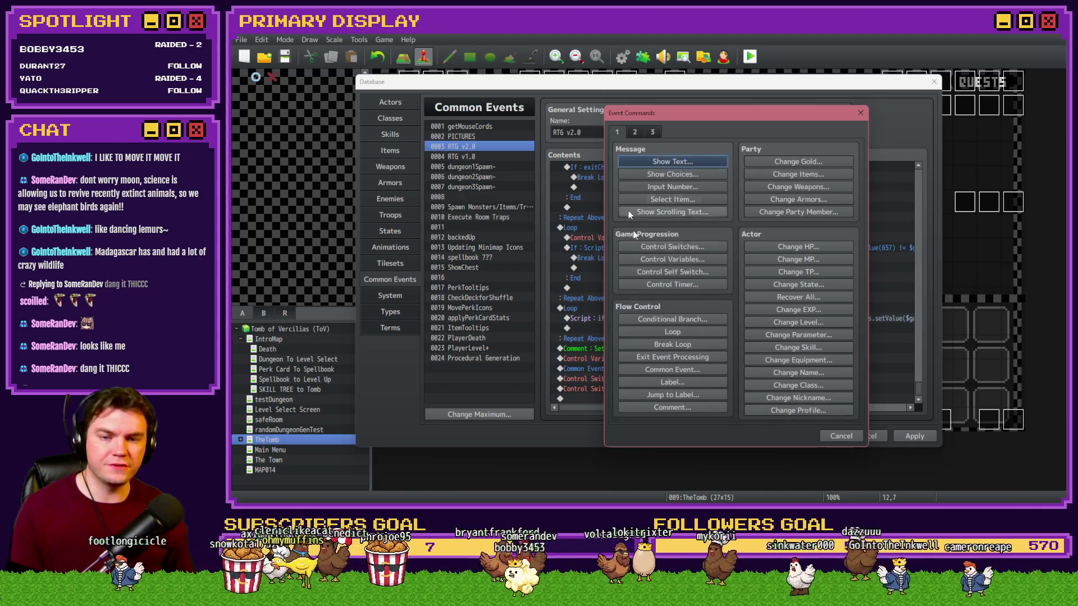
left_click(661, 322)
left_click(683, 198)
left_click(648, 329)
left_click(780, 368)
double_click(621, 330)
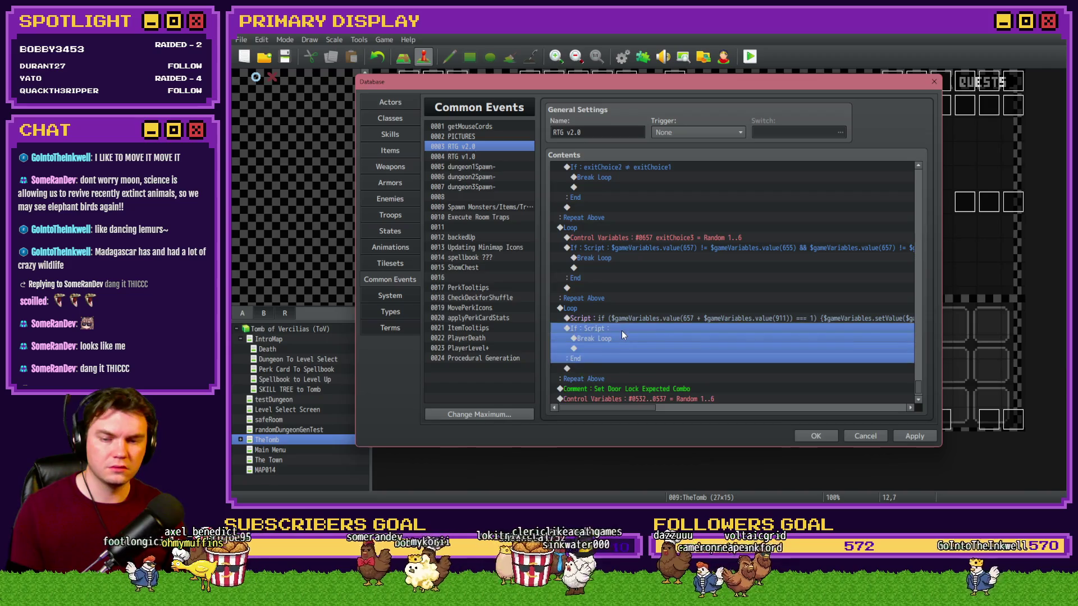
left_click(710, 330)
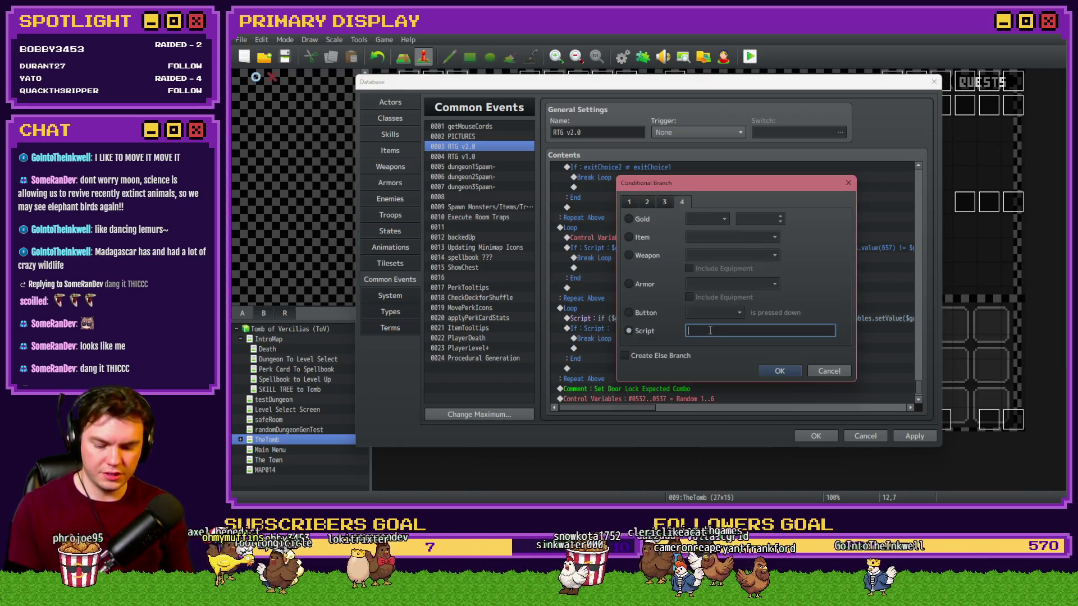
Step: Write the branch condition checking variable 658 is non-empty, extending it with && clauses
type("$gameVariab")
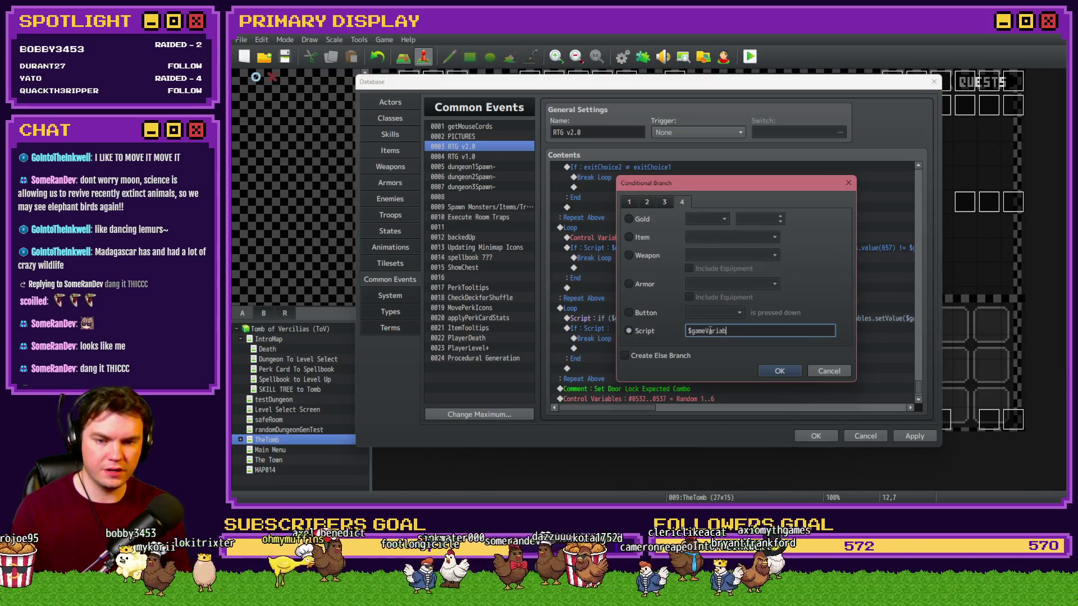
type("(65")
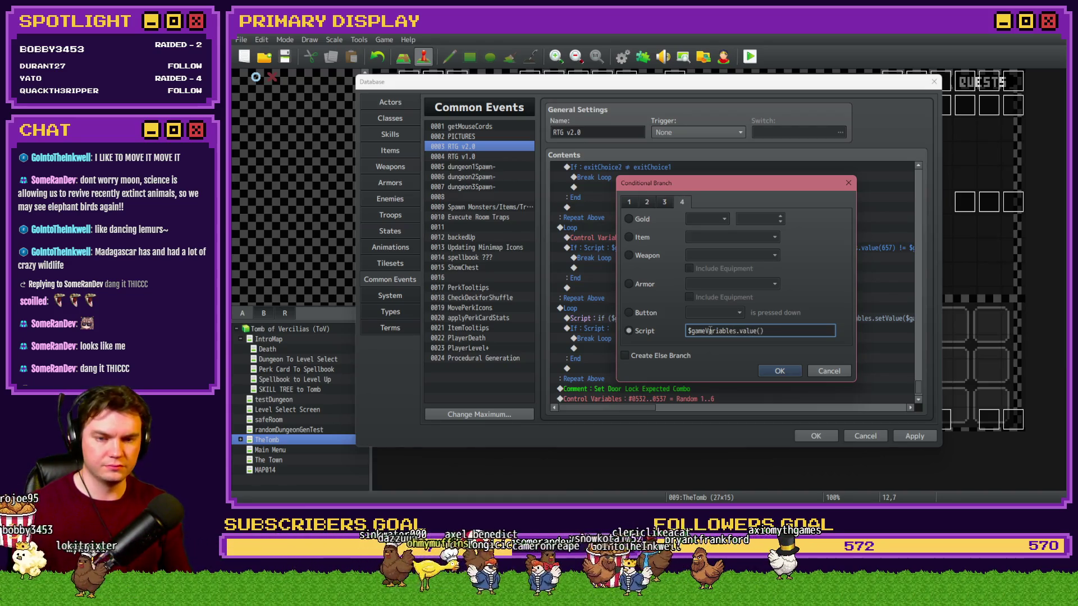
type("8")
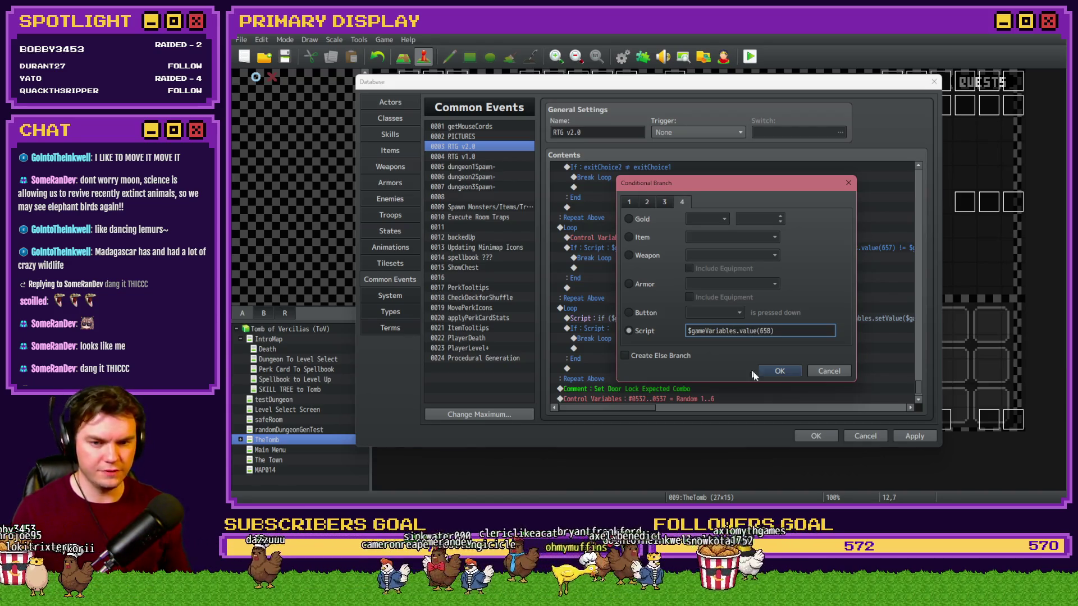
left_click(780, 370)
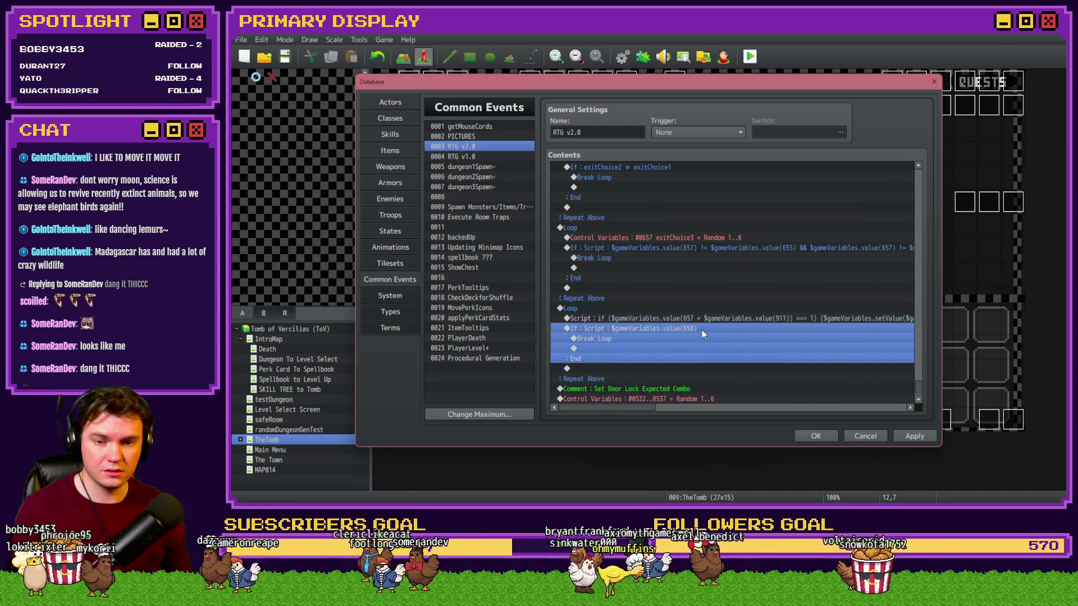
scroll(685, 326, "up", 5)
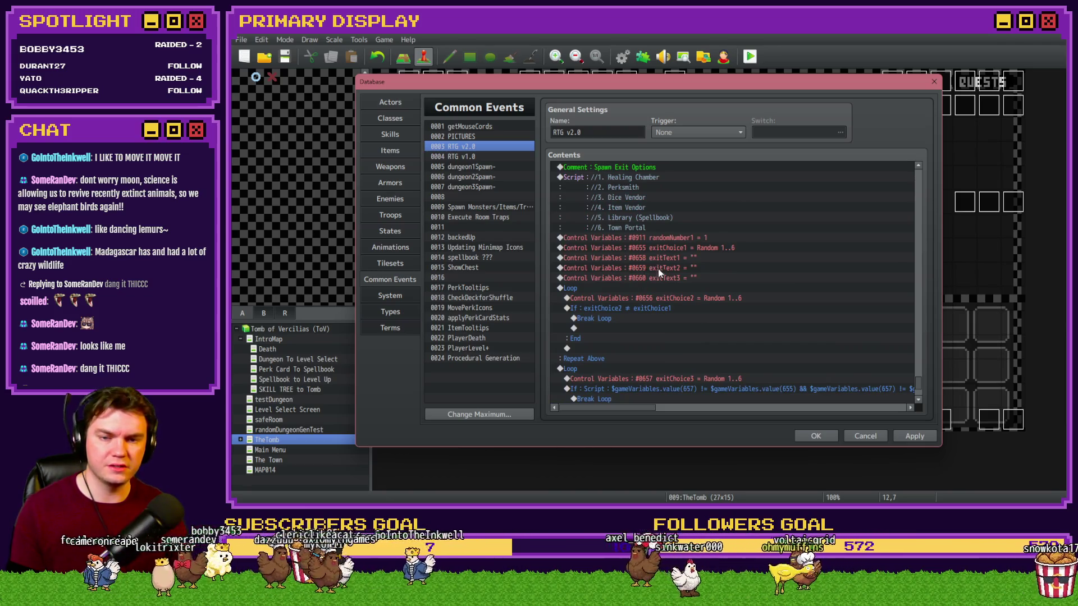
scroll(674, 337, "down", 3)
left_click(689, 366)
scroll(689, 366, "down", 3)
double_click(702, 308)
left_click(789, 331)
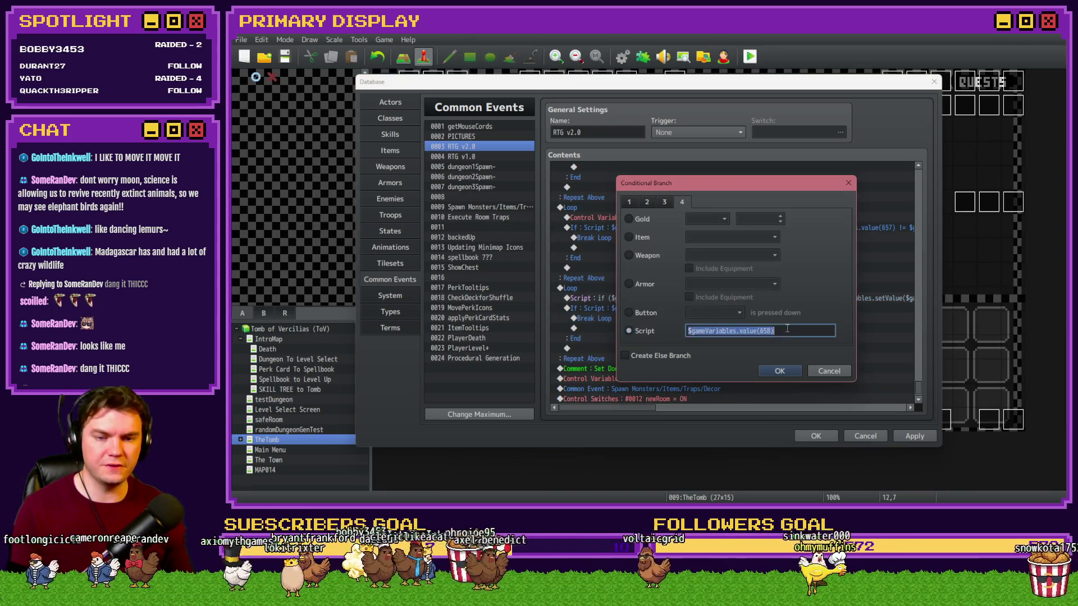
type(" -")
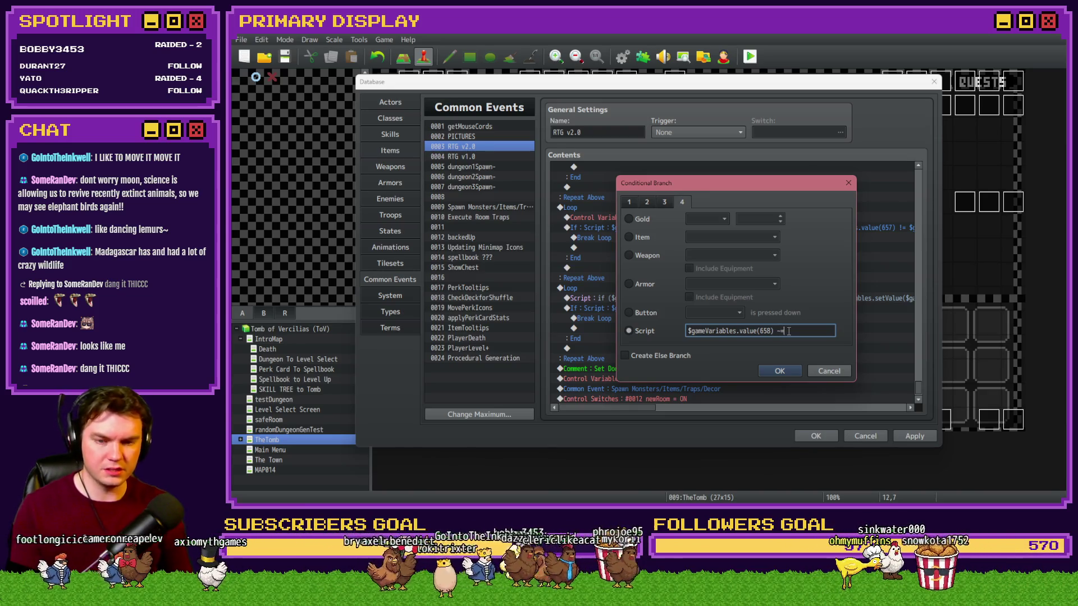
type("=")
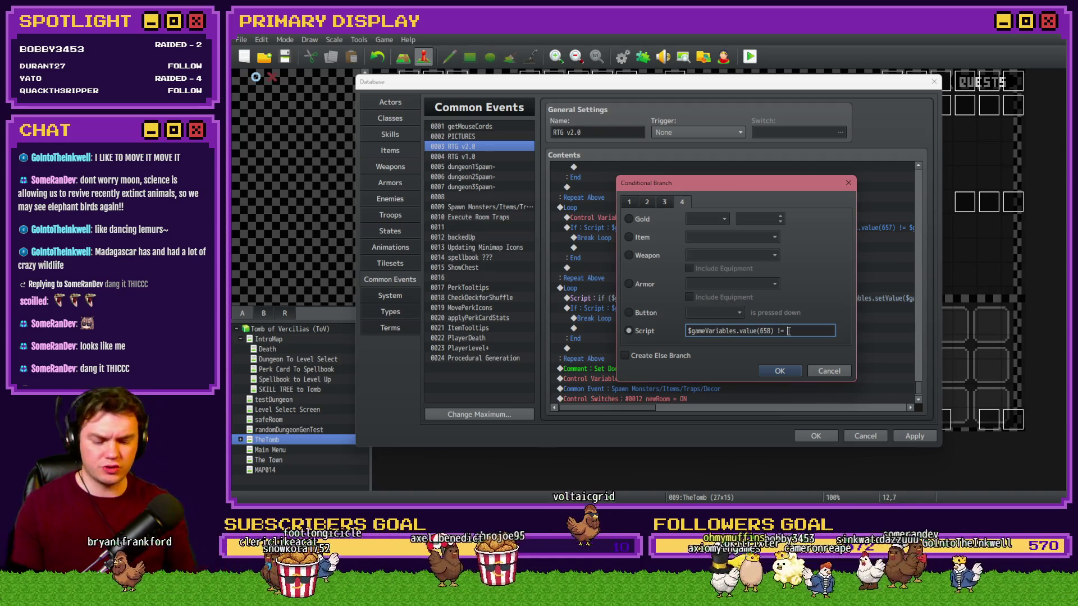
type("\"")
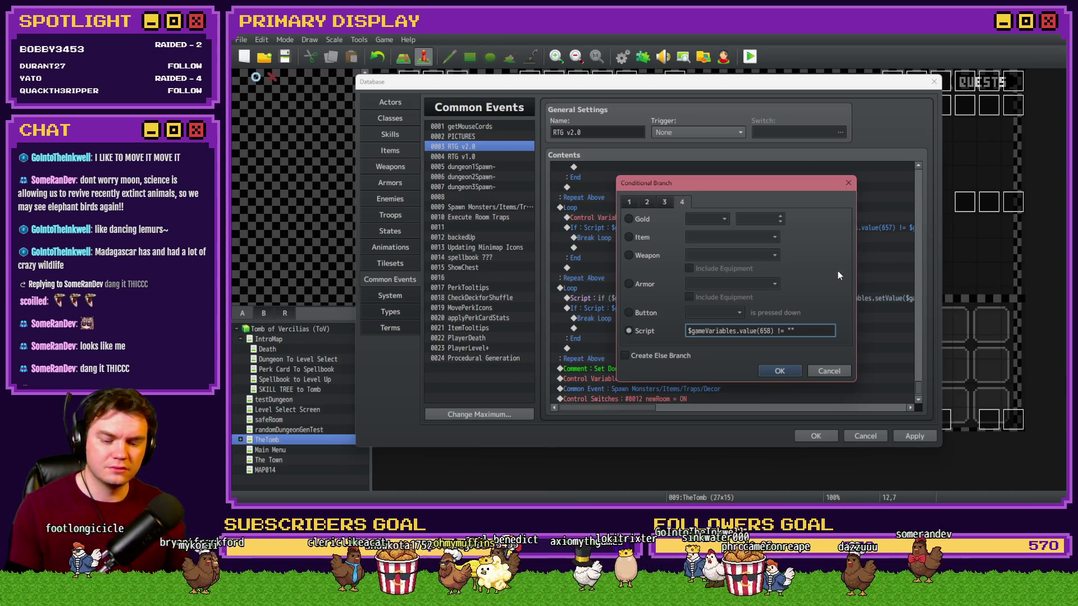
type(" &&")
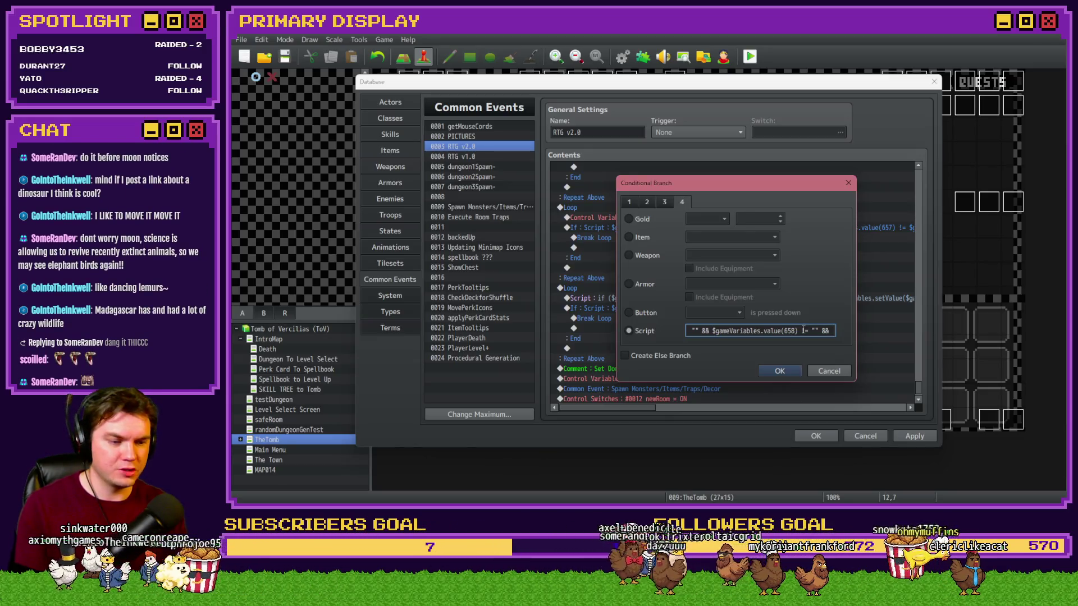
key("Left")
key("Left")
key("Left")
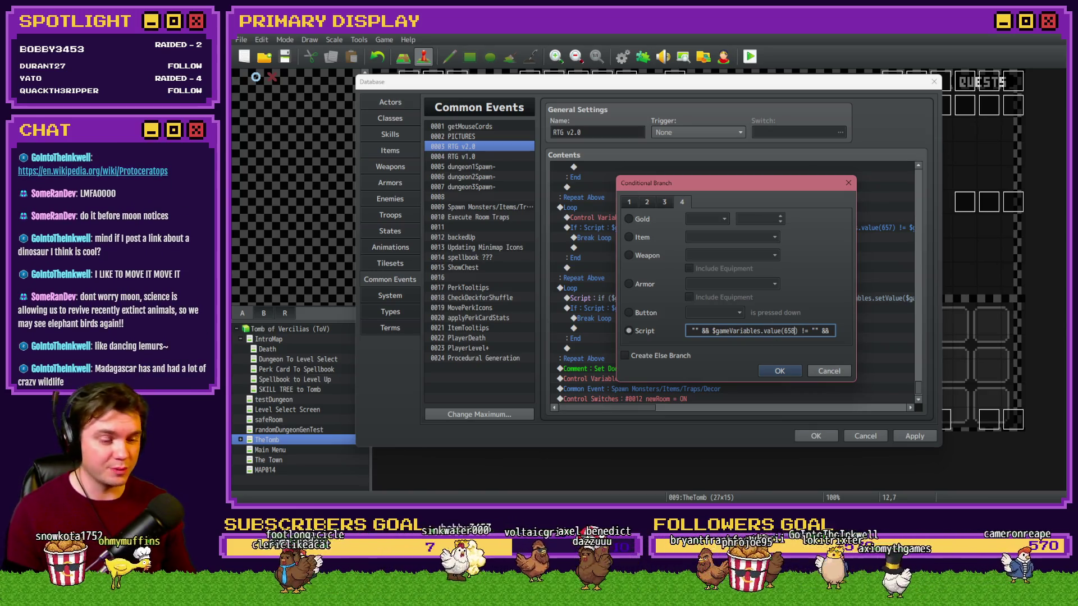
Step: Change the repeated 658 references to 659 and 660, then confirm the condition
key("alt+Tab")
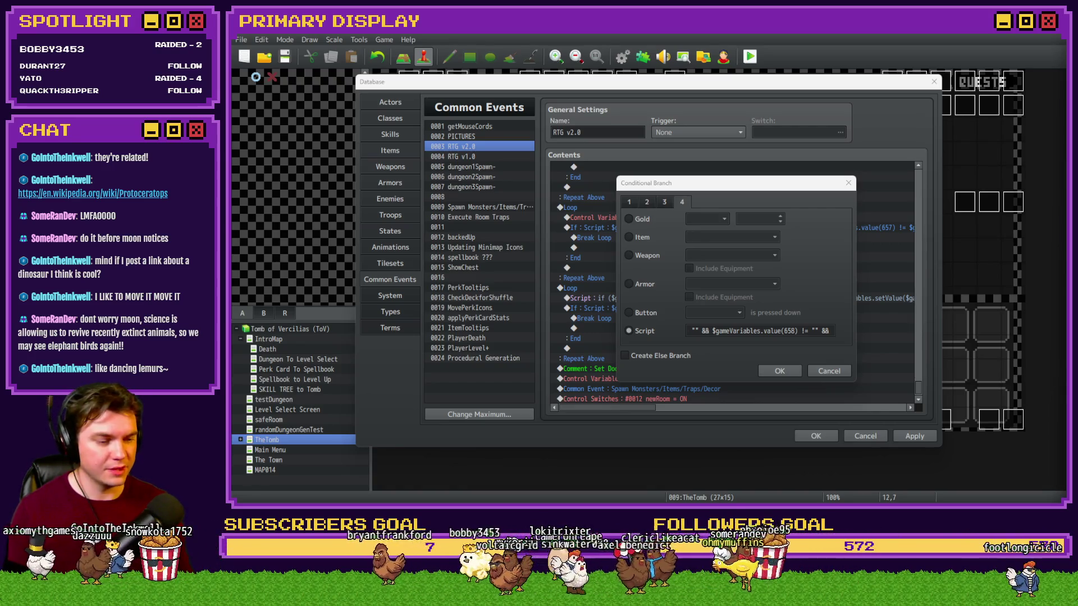
left_click(812, 270)
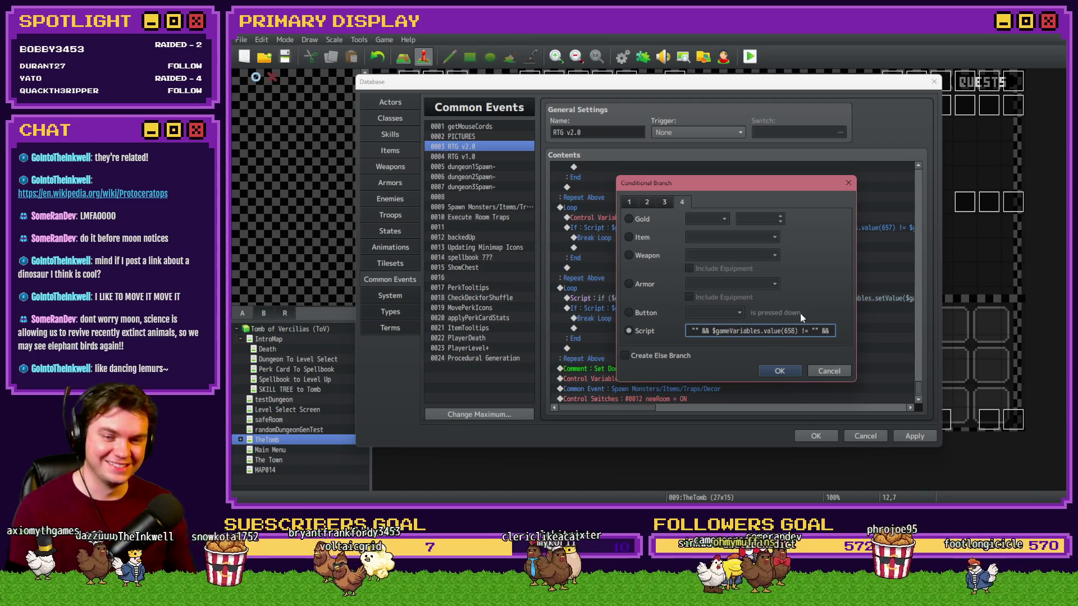
left_click(722, 331)
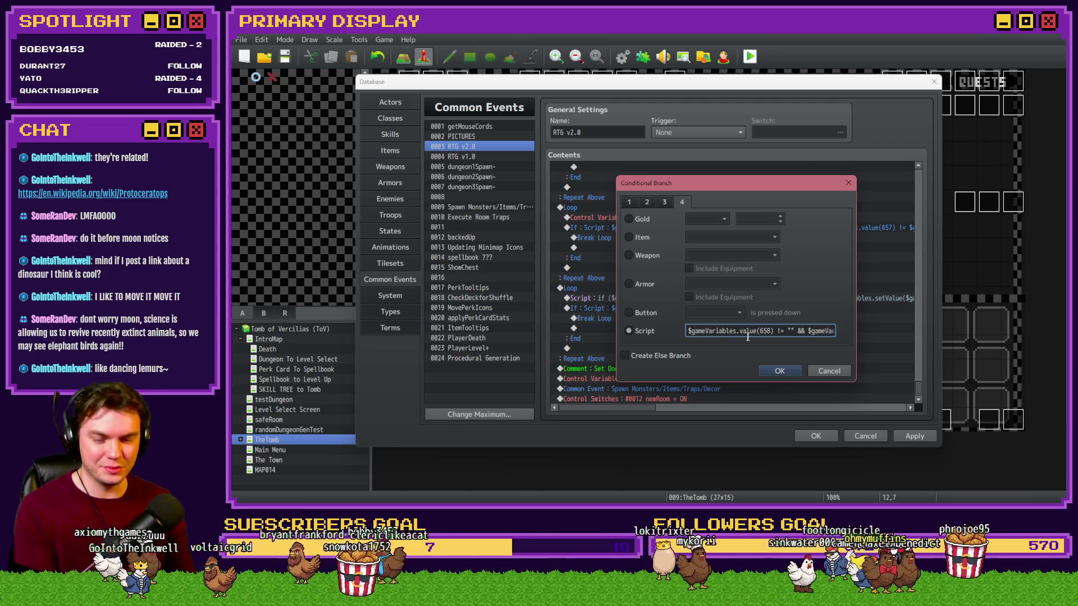
key("End")
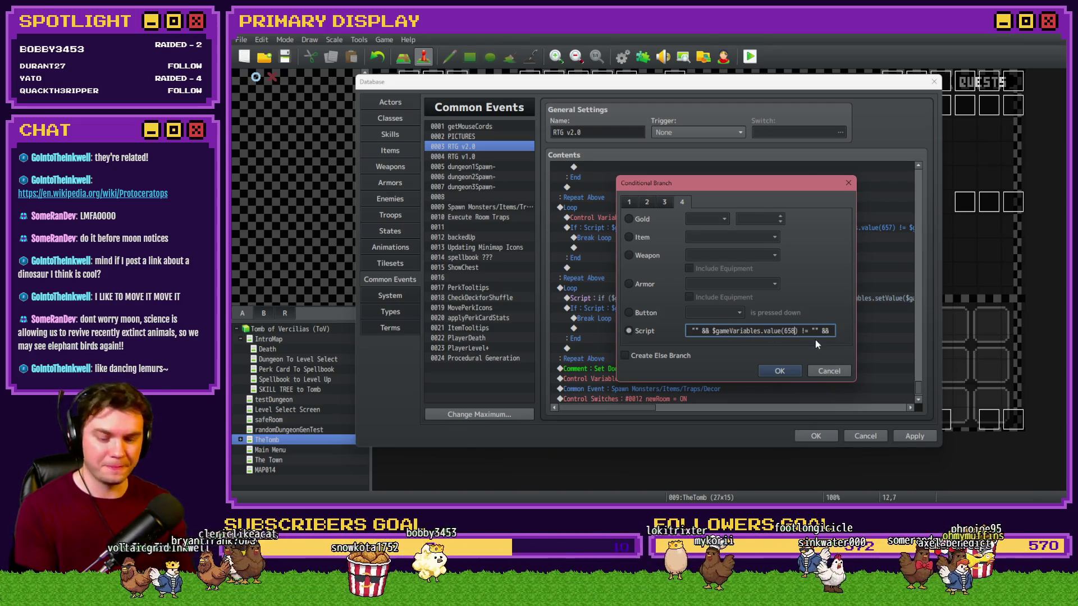
key("BackSpace")
type("9")
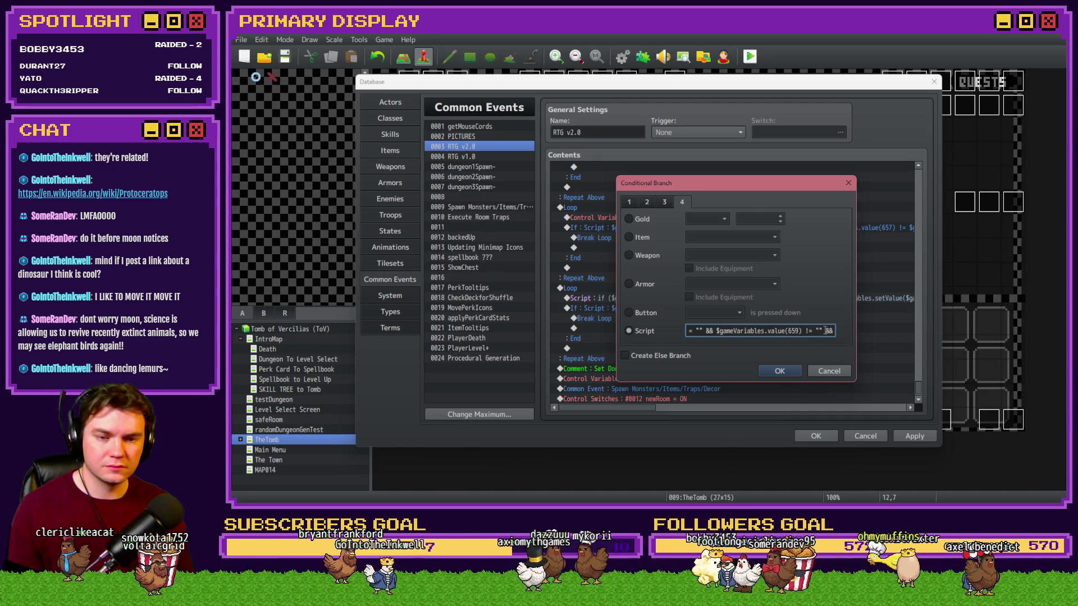
left_click_drag(824, 331, 704, 331)
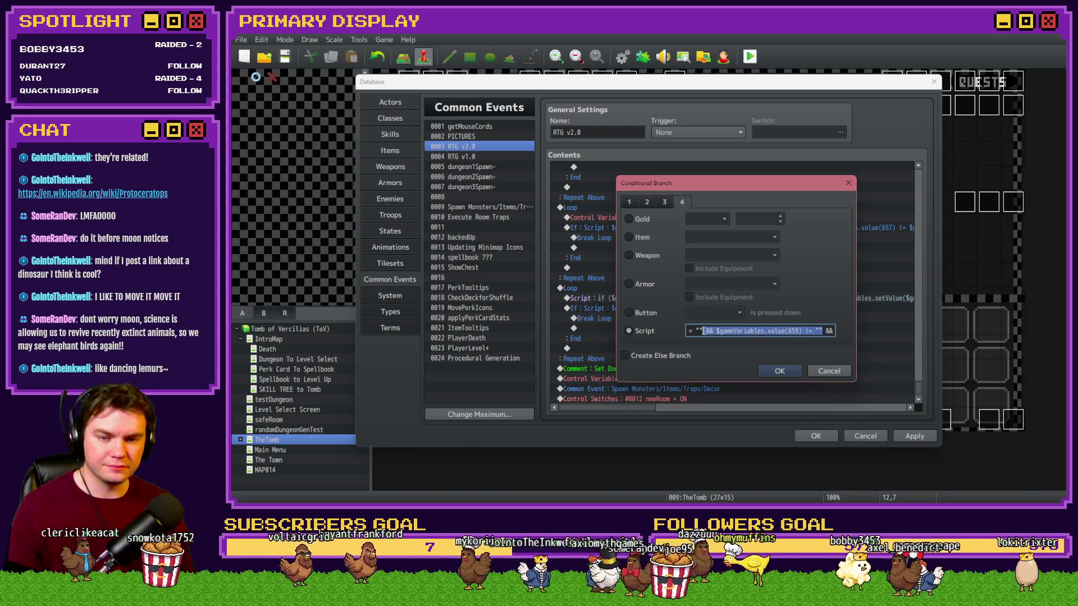
left_click(780, 330)
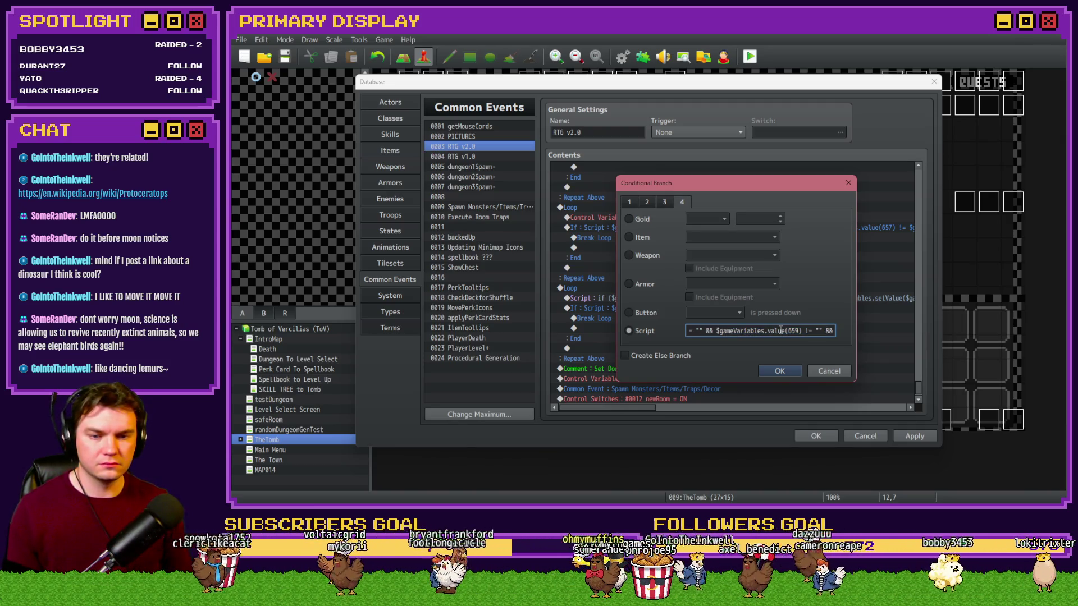
left_click_drag(715, 331, 821, 332)
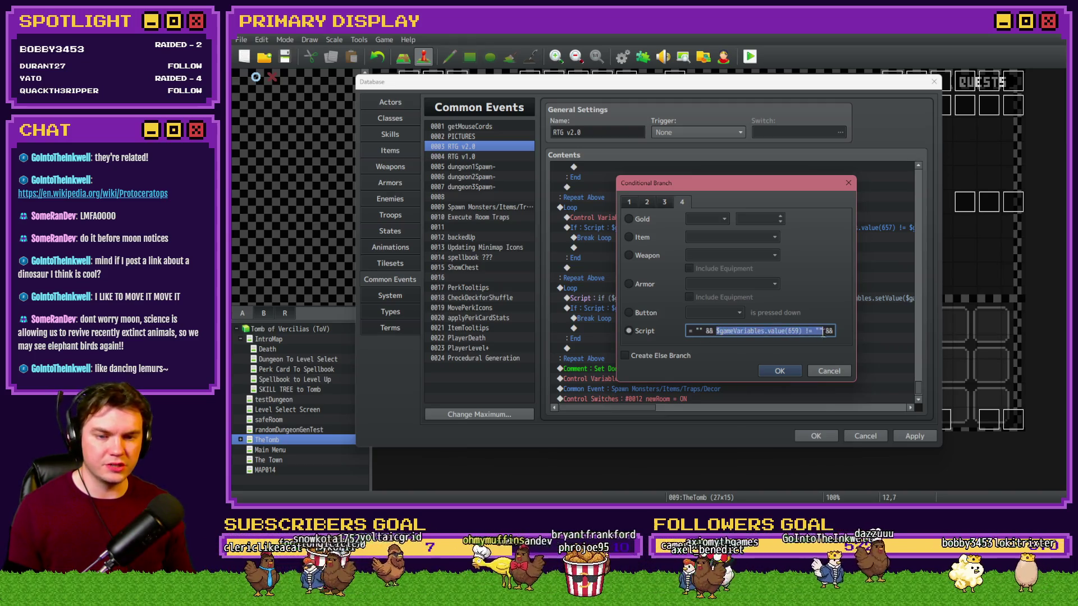
left_click(816, 332)
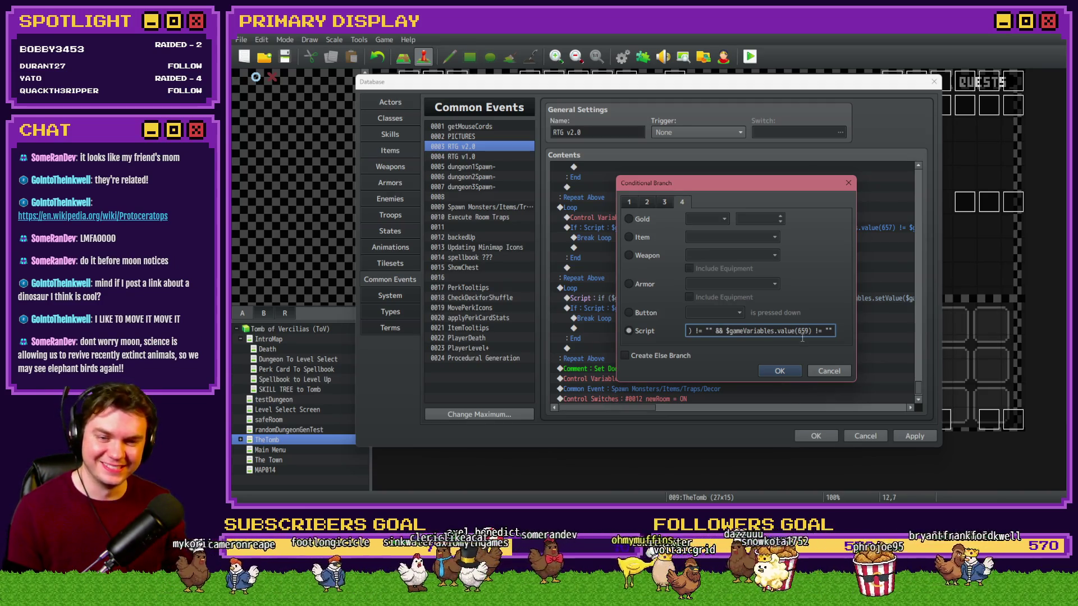
key("Delete")
key("BackSpace")
type("60")
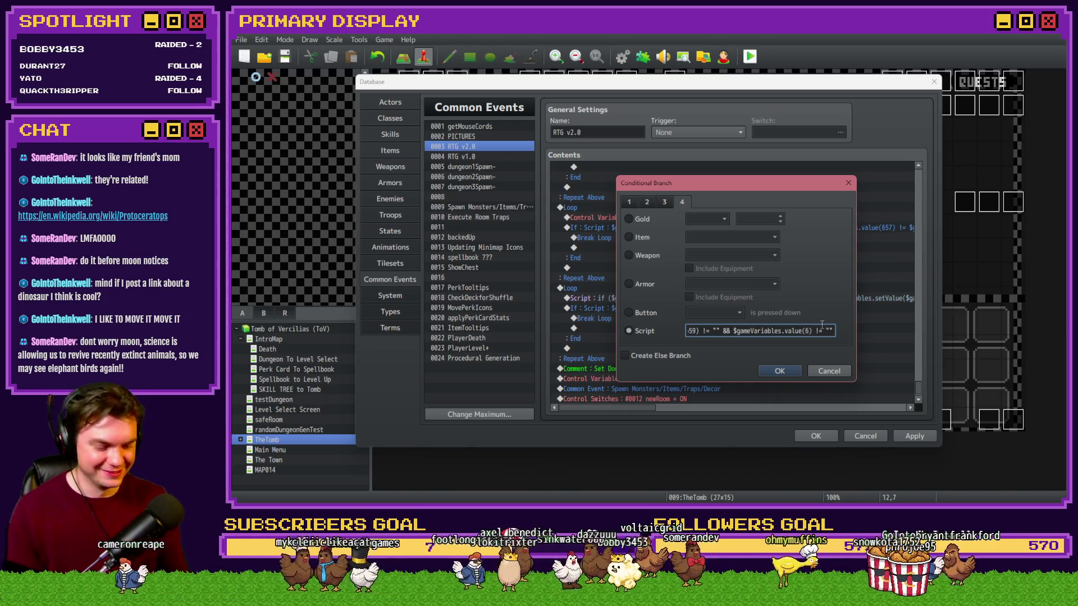
left_click_drag(794, 332, 825, 332)
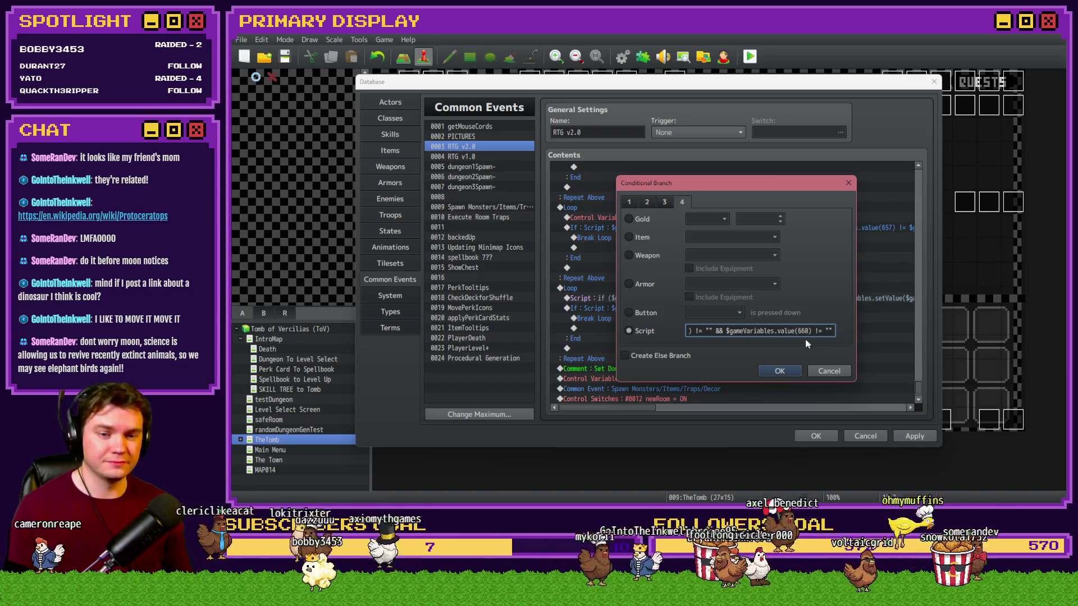
left_click(780, 372)
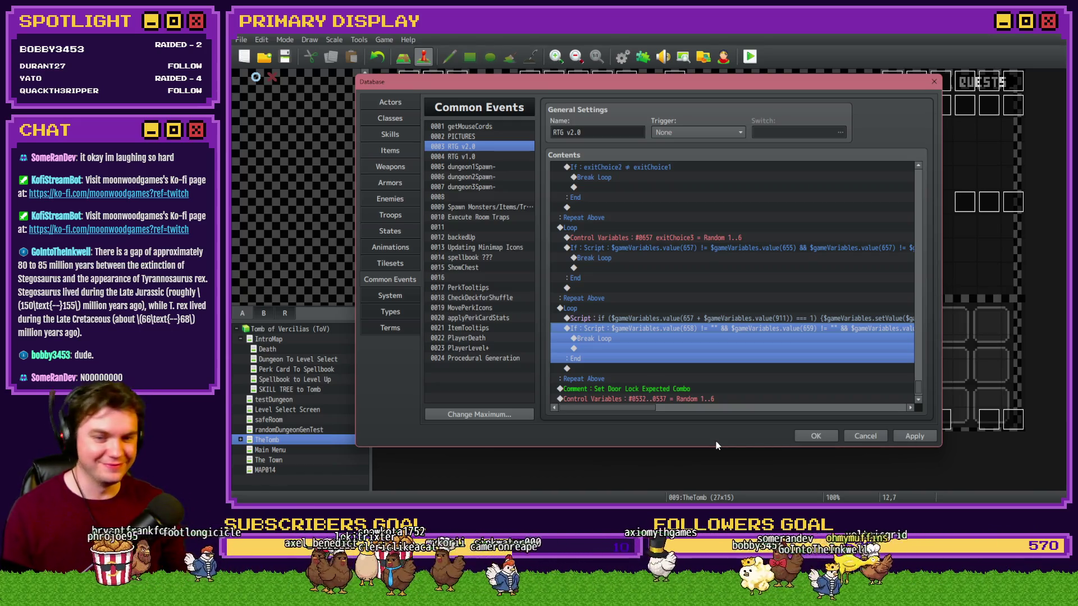
Step: Find and select the randomNumber1 (#0911) Control Variables line among the variable commands
left_click(697, 338)
left_click(696, 329)
left_click(699, 319)
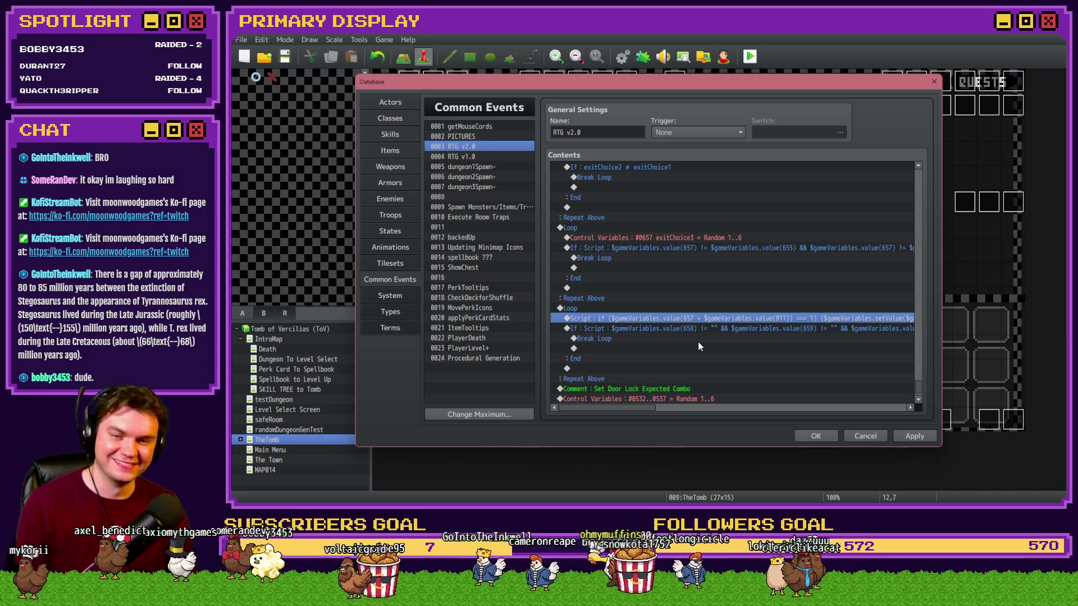
left_click(675, 308)
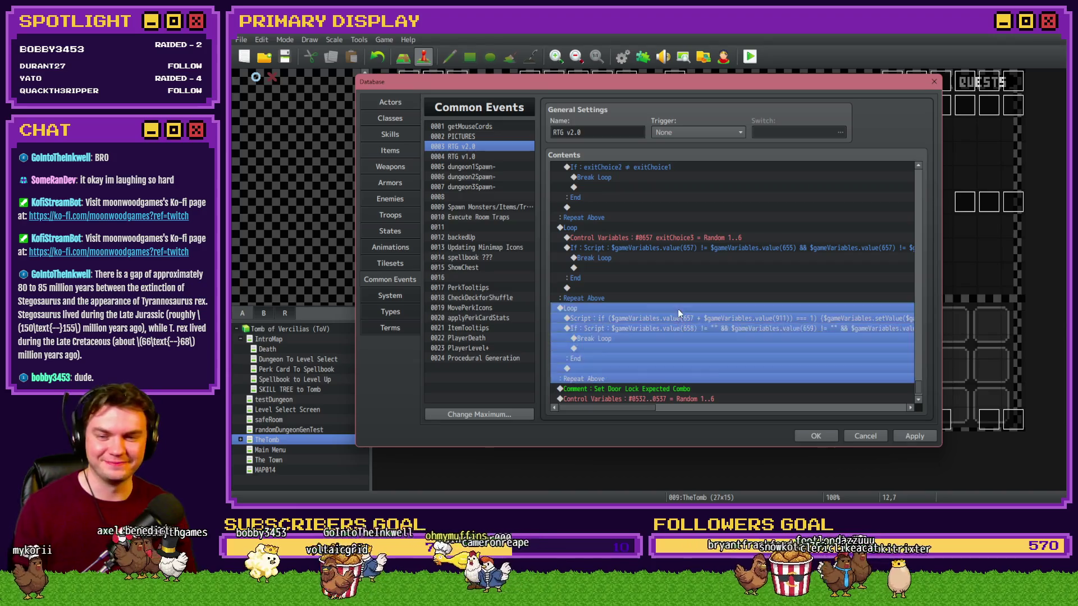
left_click(679, 314)
left_click(705, 228)
left_click(706, 238)
scroll(659, 370, "up", 5)
left_click(694, 238)
left_click(694, 248)
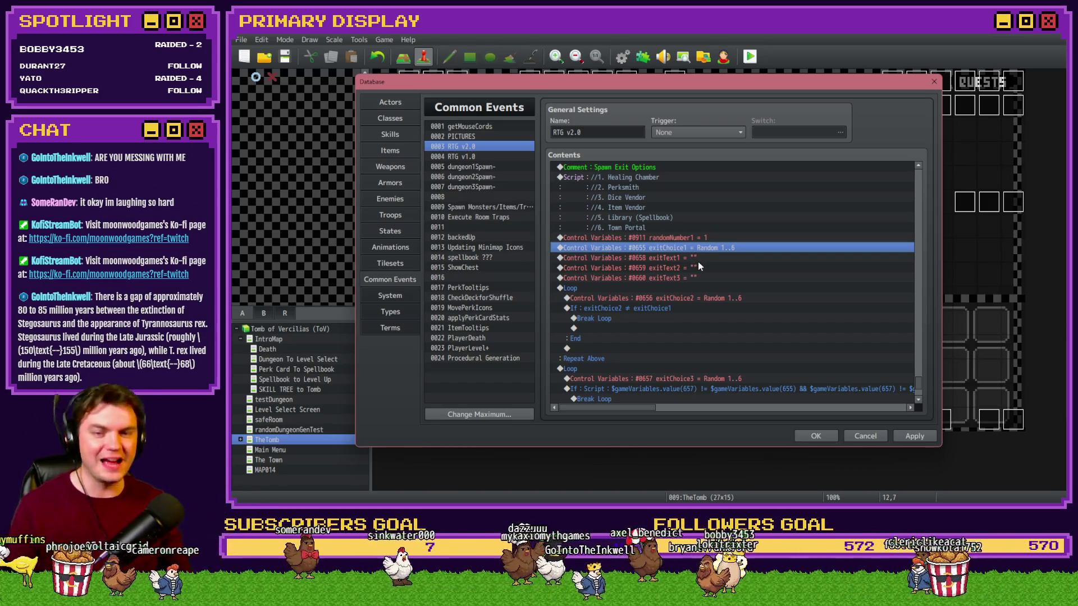
left_click(694, 238)
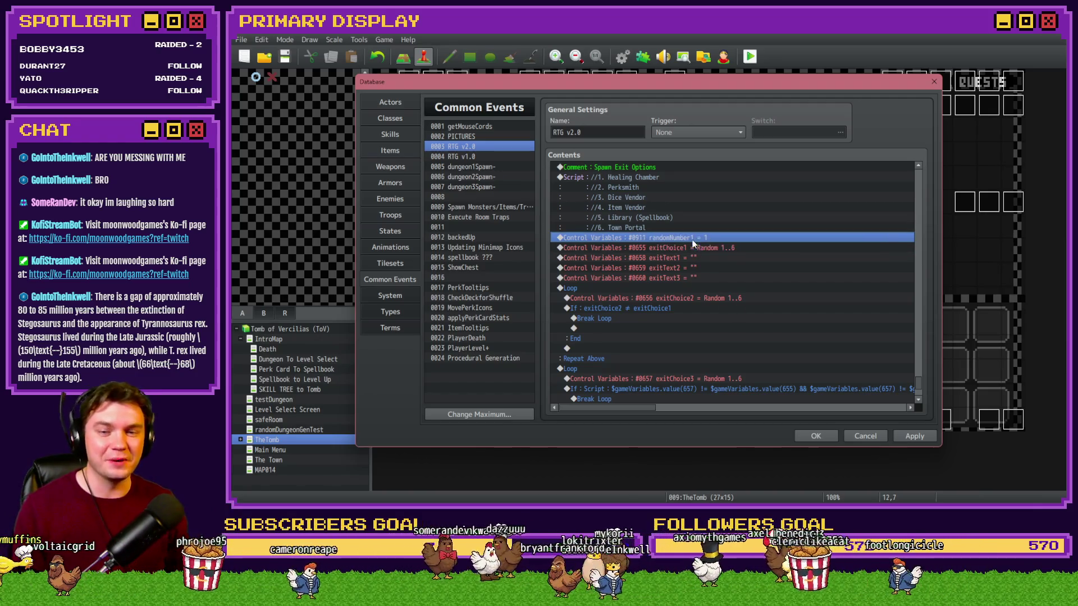
Step: Paste the randomNumber1 command below the second loop's Script line and open it to edit
scroll(715, 293, "down", 6)
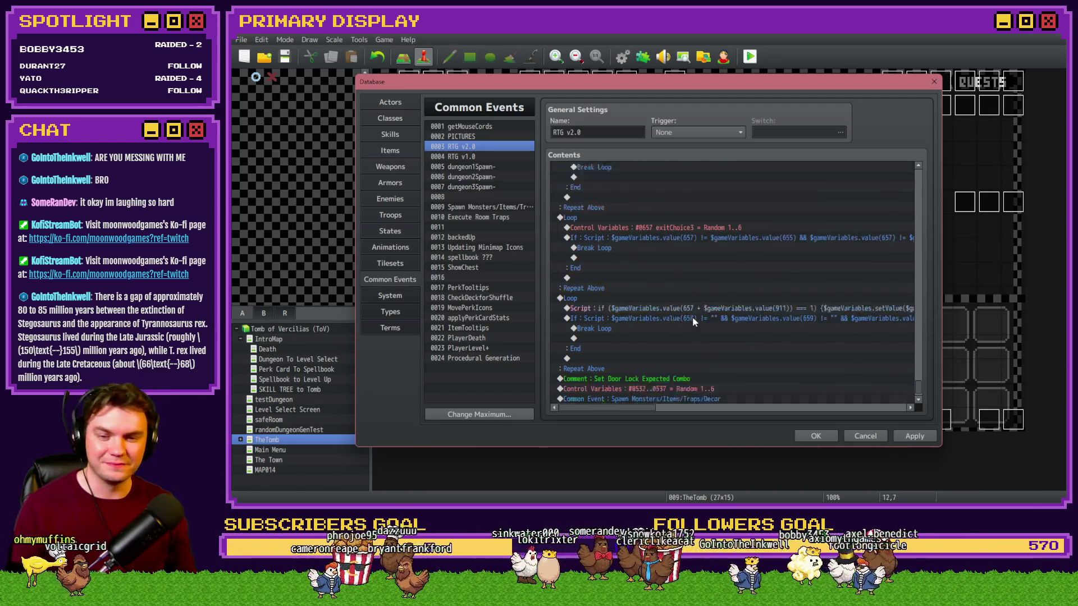
left_click(641, 280)
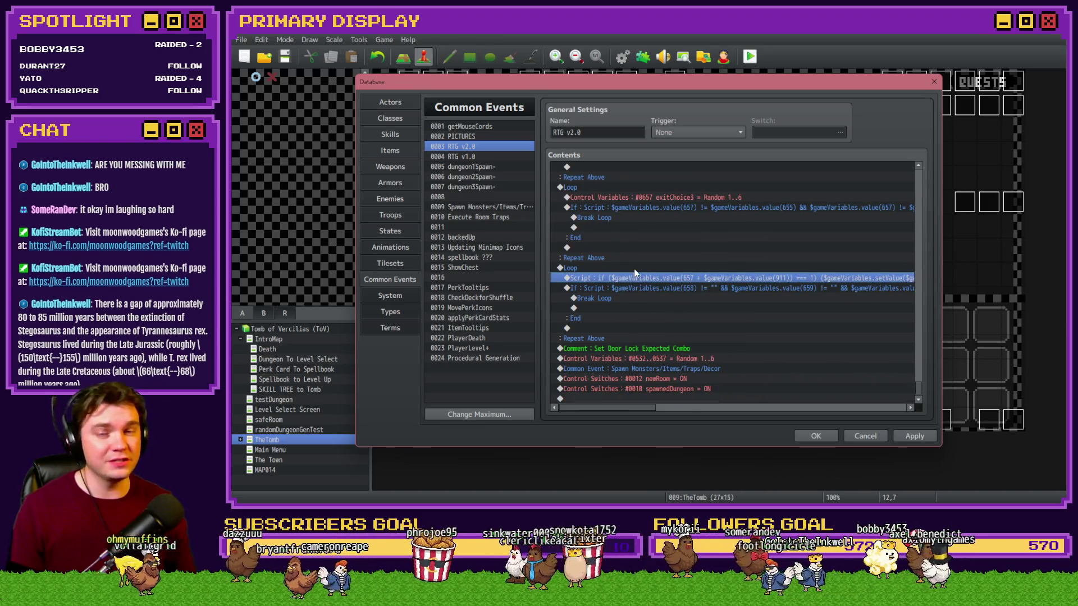
key("ctrl+v")
double_click(637, 289)
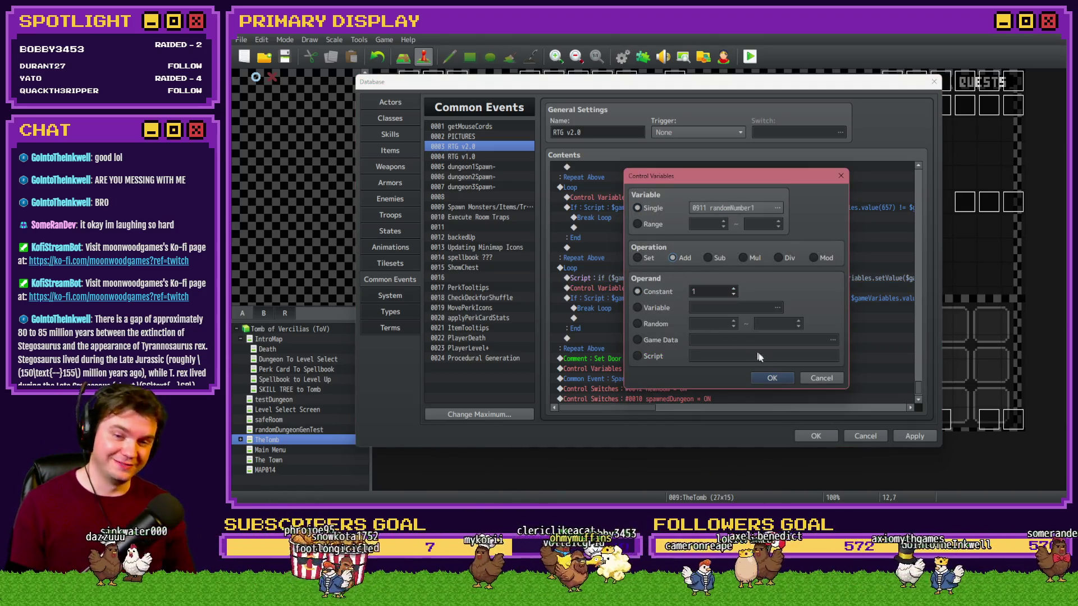
Step: Confirm randomNumber1 Add 1 and select the second loop's Script command
left_click(772, 378)
left_click(678, 276)
left_click(679, 276)
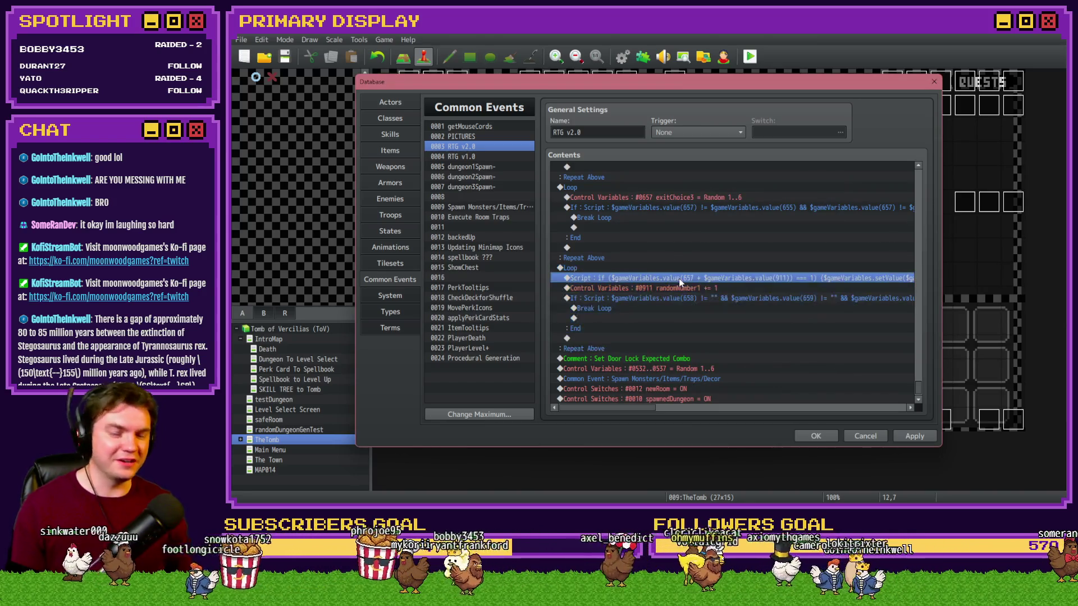
Step: Duplicate the if/setValue script line onto a second line and confirm the script
double_click(679, 278)
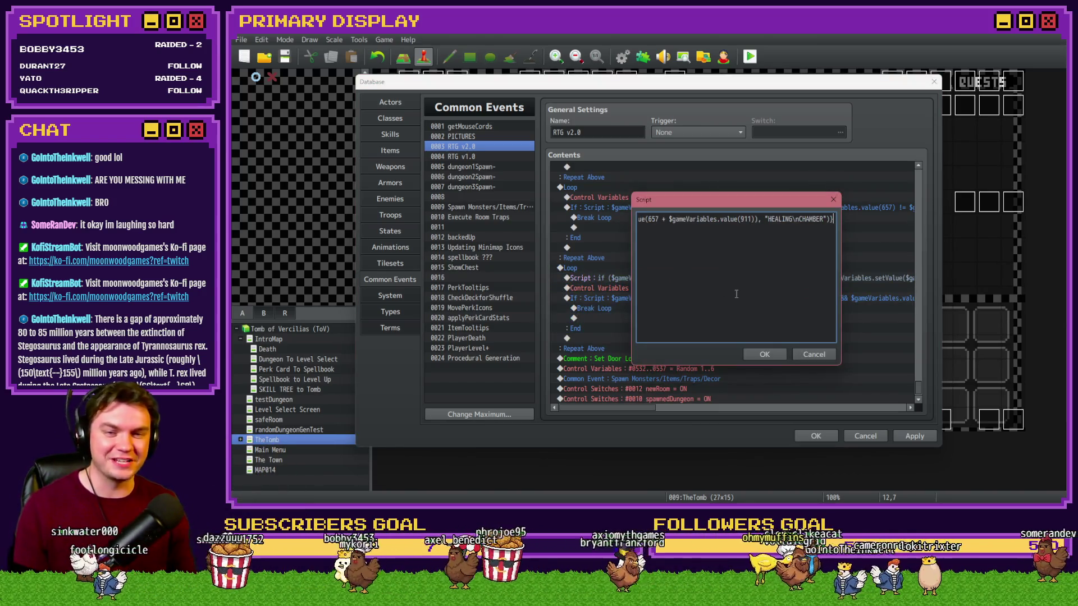
key("ctrl+a")
key("ctrl+c")
key("Right")
key("Return")
key("ctrl+v")
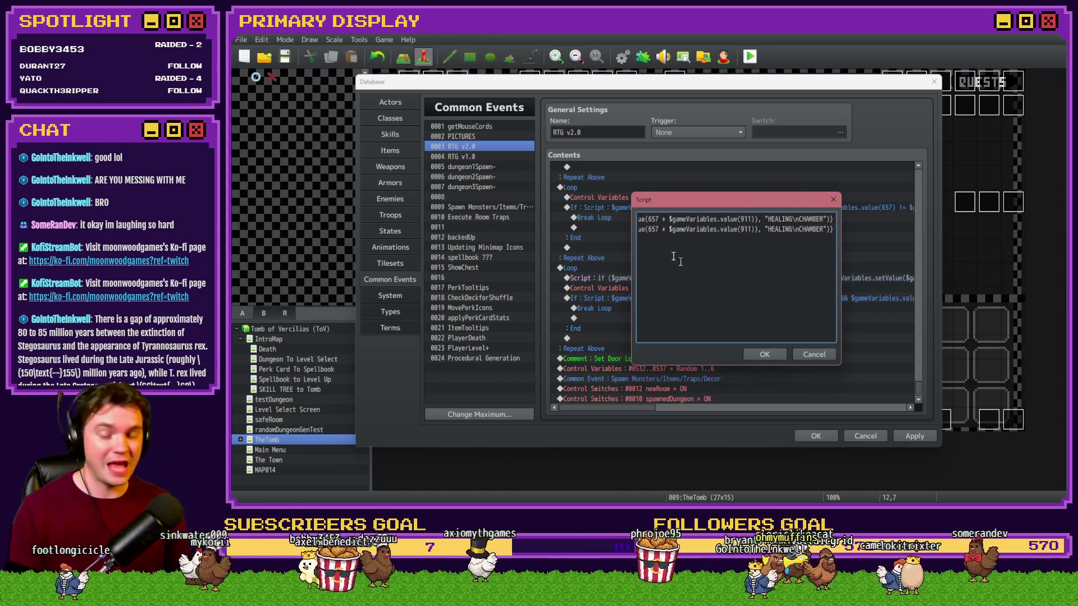
key("Home")
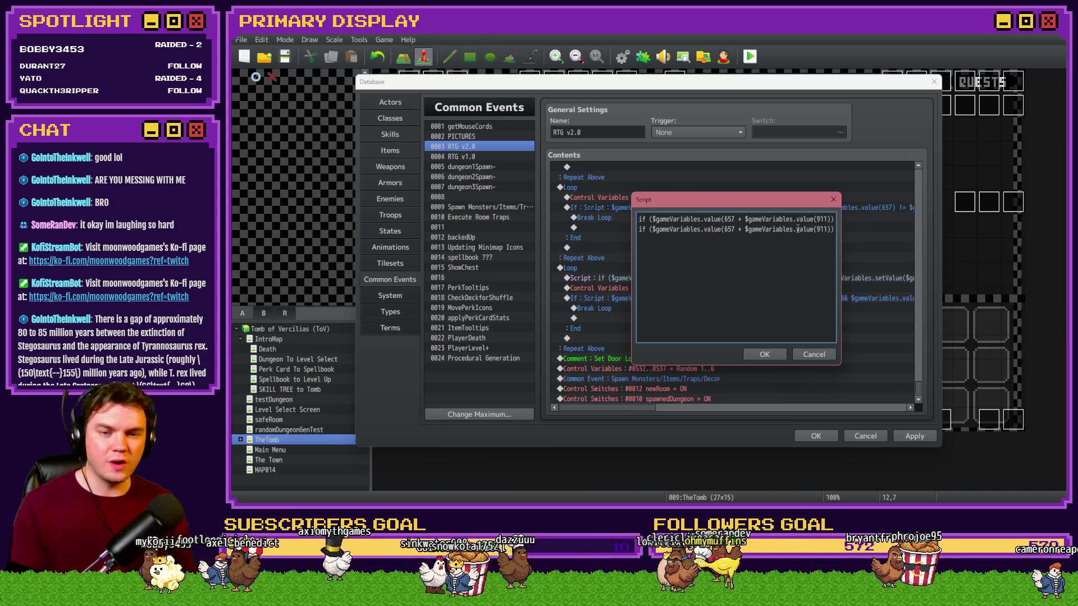
scroll(797, 229, "right", 3)
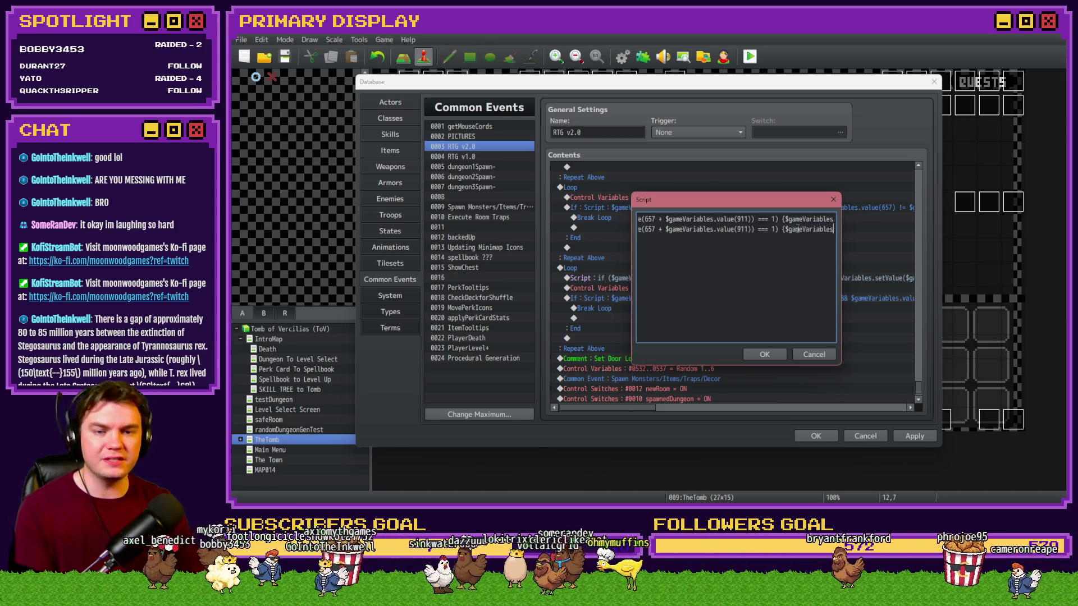
scroll(796, 327, "left", 3)
scroll(814, 235, "right", 3)
left_click(765, 355)
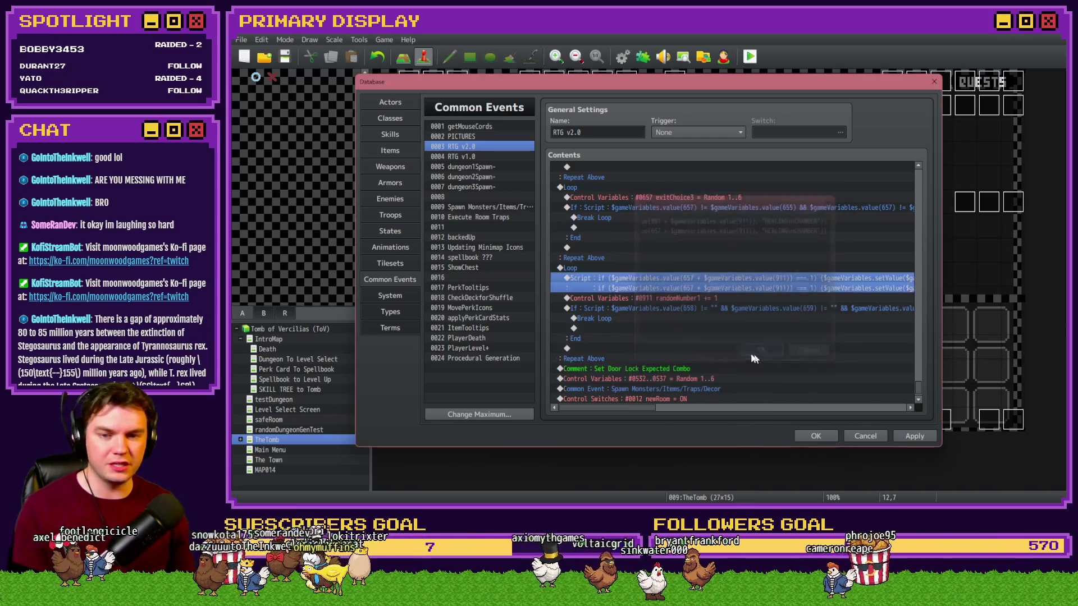
scroll(721, 351, "up", 5)
scroll(717, 353, "down", 6)
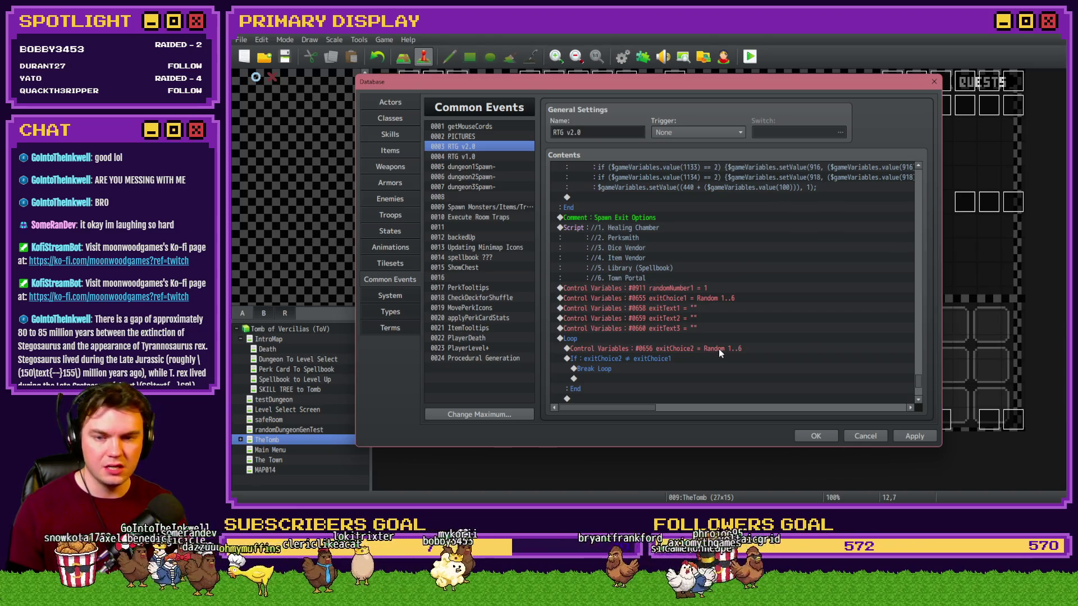
Step: Correct the PERKSMITH exit script and paste the Spawn Exit Options comment list above the lower script
double_click(718, 347)
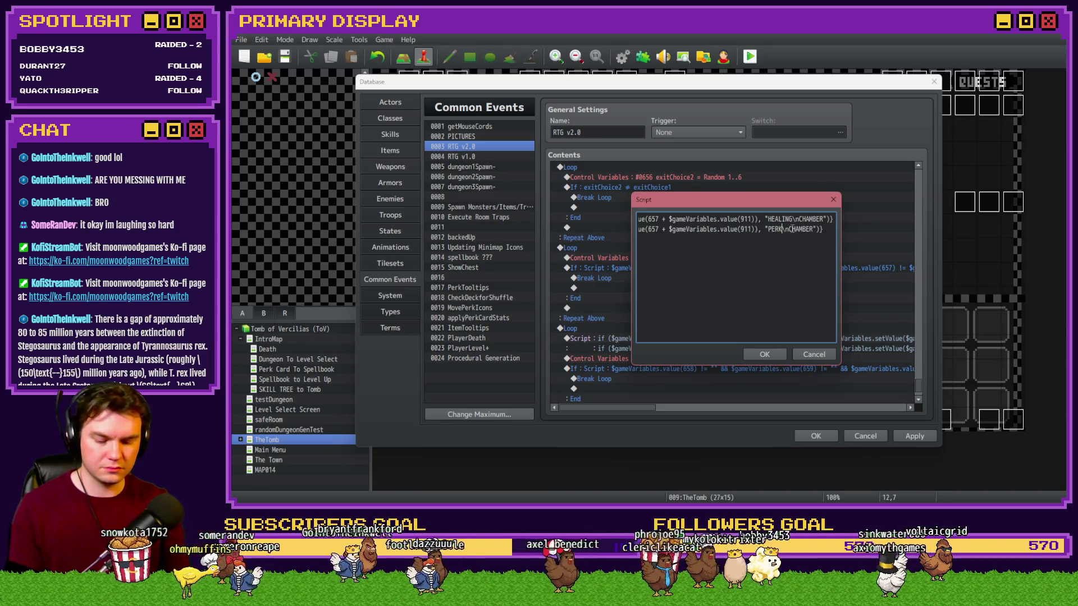
type("TH")
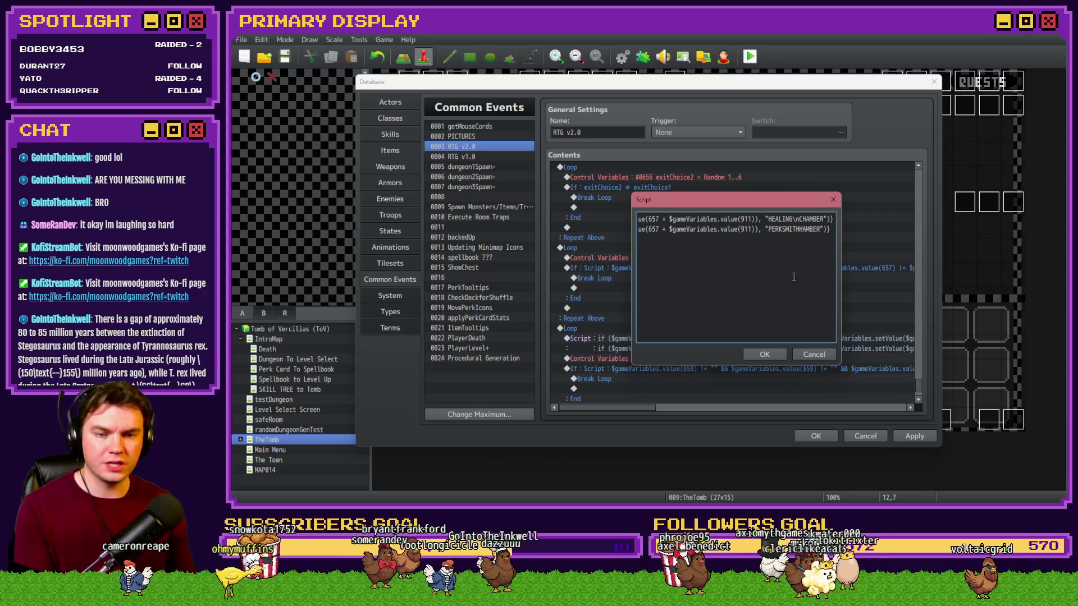
left_click(776, 354)
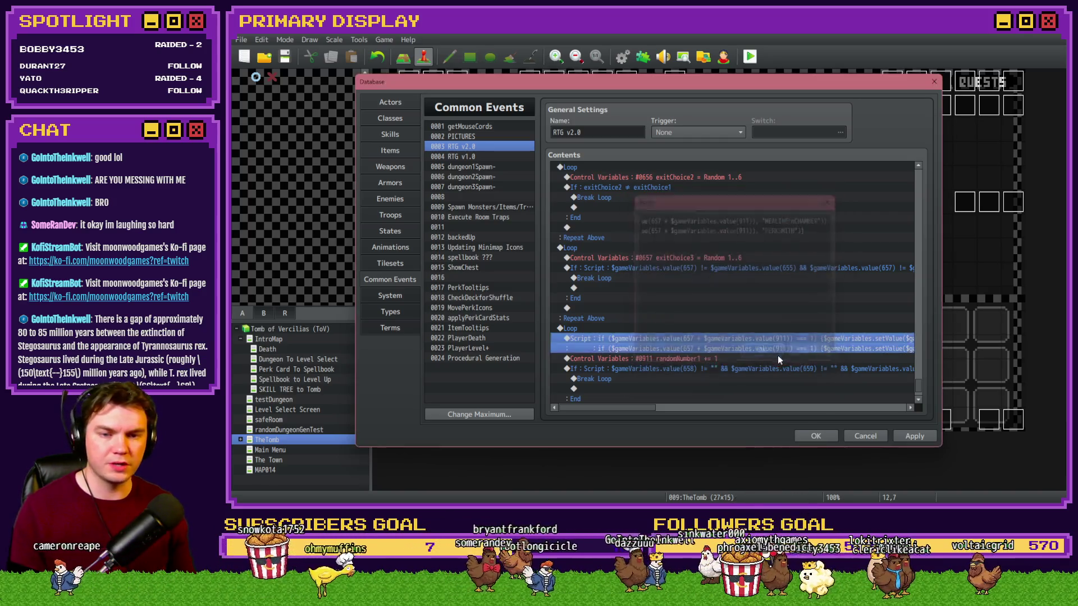
scroll(673, 350, "up", 5)
left_click(661, 216)
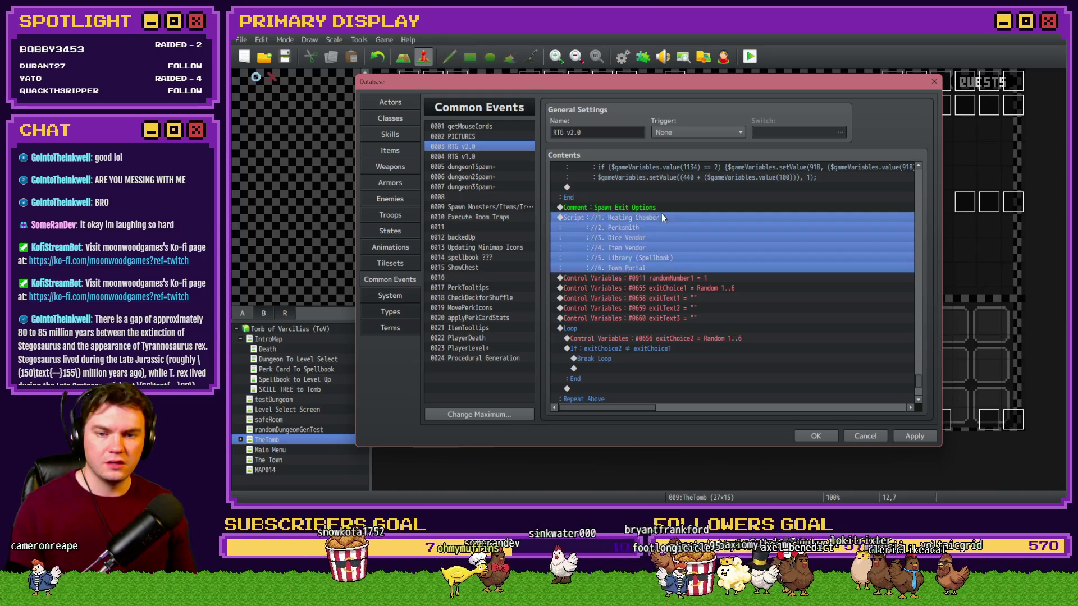
scroll(673, 281, "down", 6)
left_click(695, 329)
key("ctrl+v")
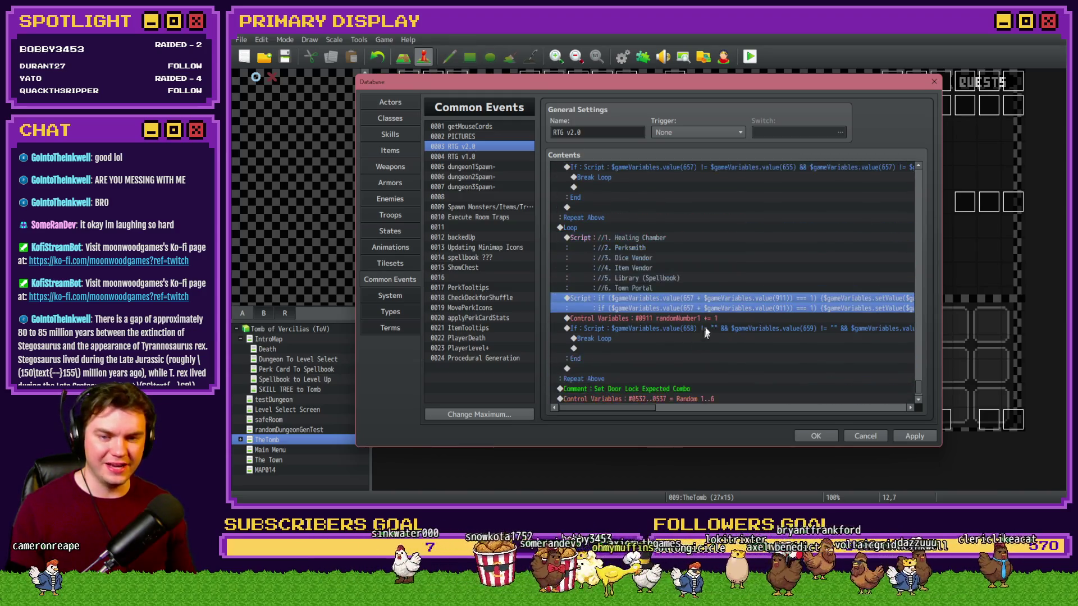
Step: Add a DICE VENDOR setValue line to the lower exit script and duplicate it
double_click(718, 298)
key("Return")
key("ctrl+v")
mouse_move(823, 207)
left_mouse_down()
mouse_move(817, 112)
mouse_move(764, 311)
left_mouse_up()
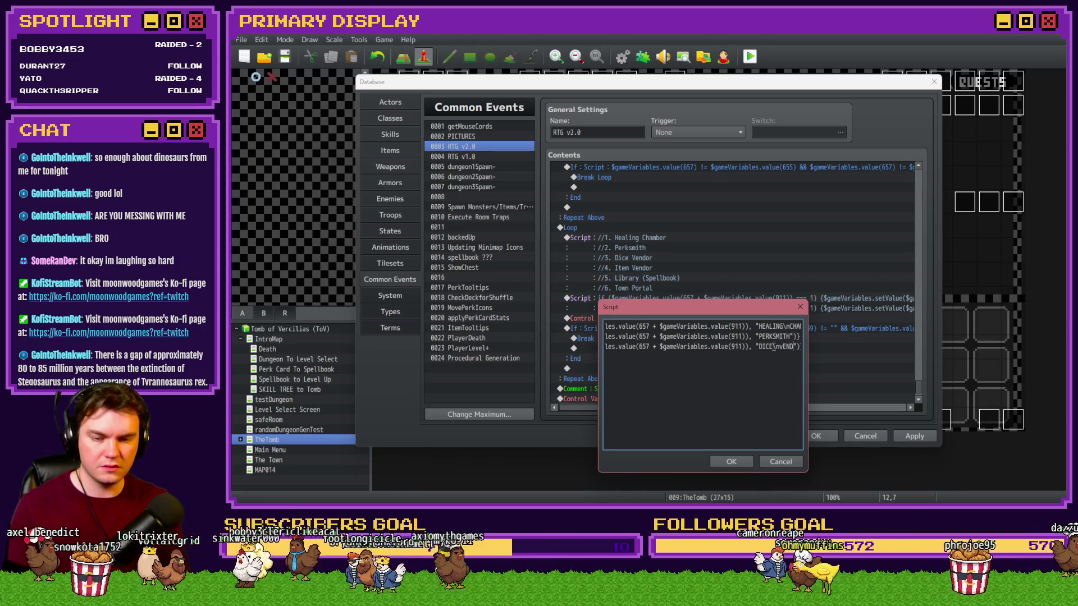
type("VENDOR")
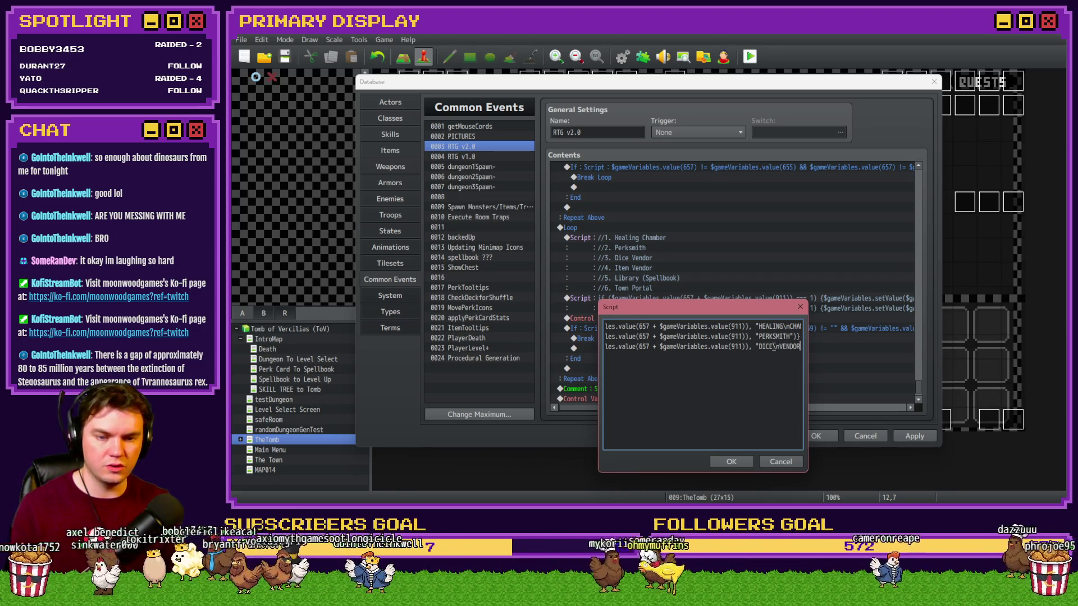
key("shift+Home")
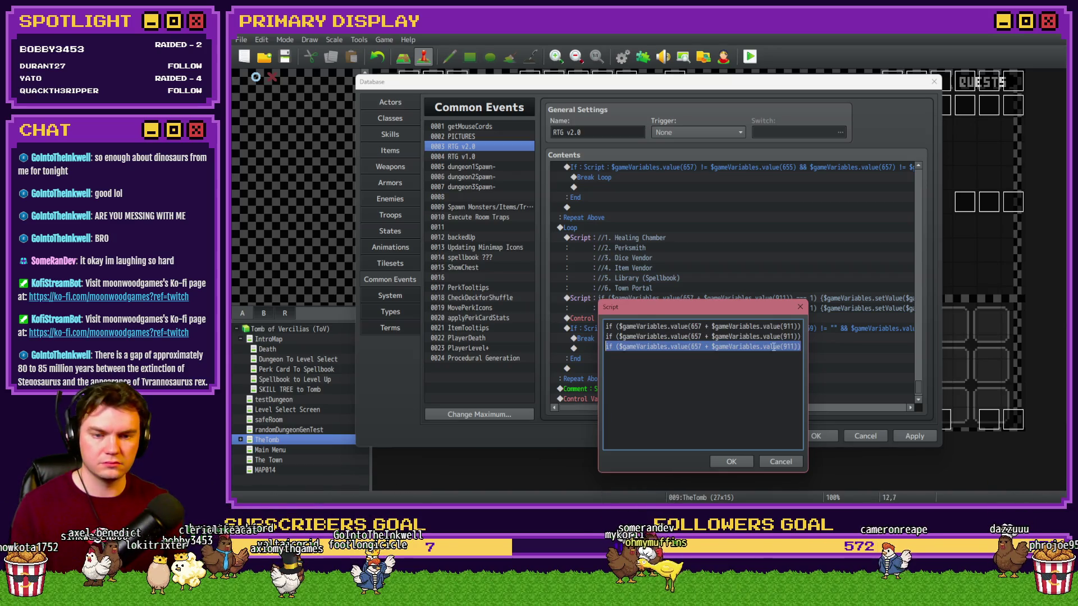
key("ctrl+c")
key("End")
key("Return")
key("ctrl+v")
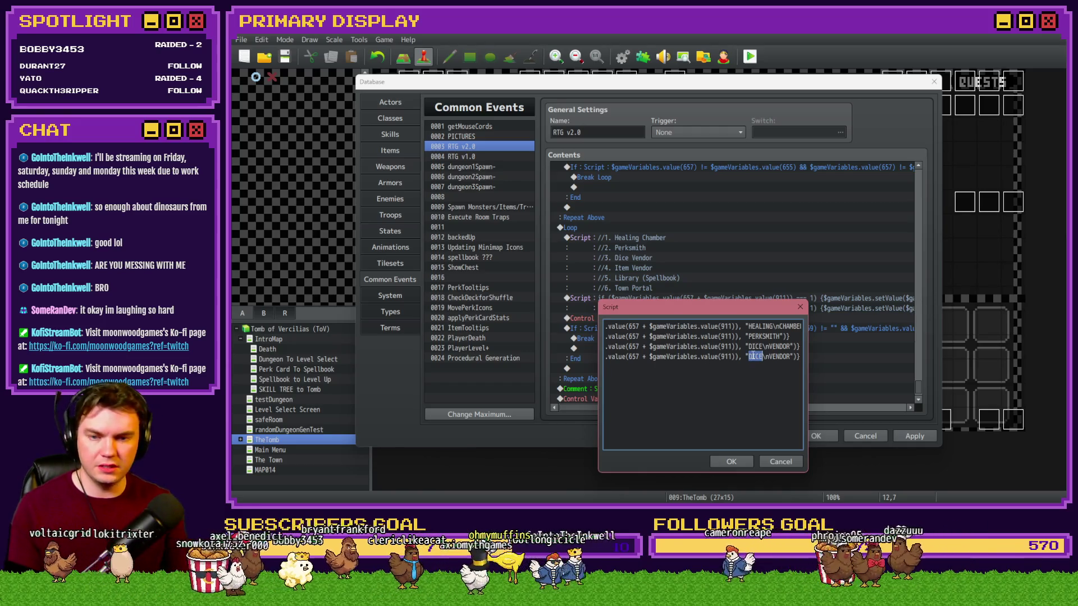
Step: Add the ITEM VENDOR and LIBRARY SPELLBOOK setValue lines to the exit script
type("ITEM")
key("shift+Home")
key("ctrl+c")
key("End")
key("Return")
key("ctrl+v")
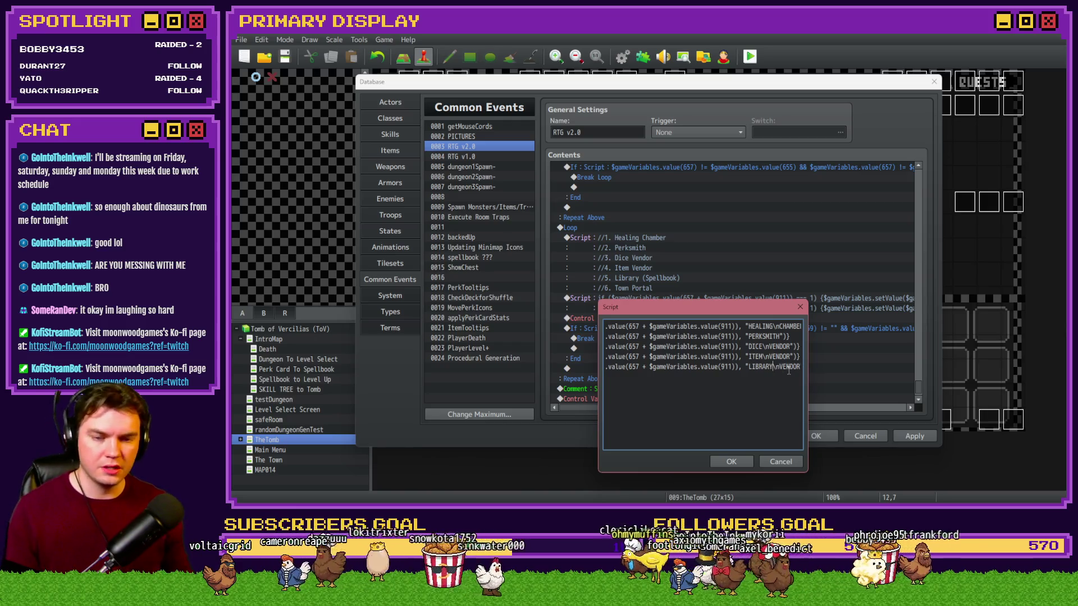
key("BackSpace")
key("BackSpace")
type("ELLBOOK")
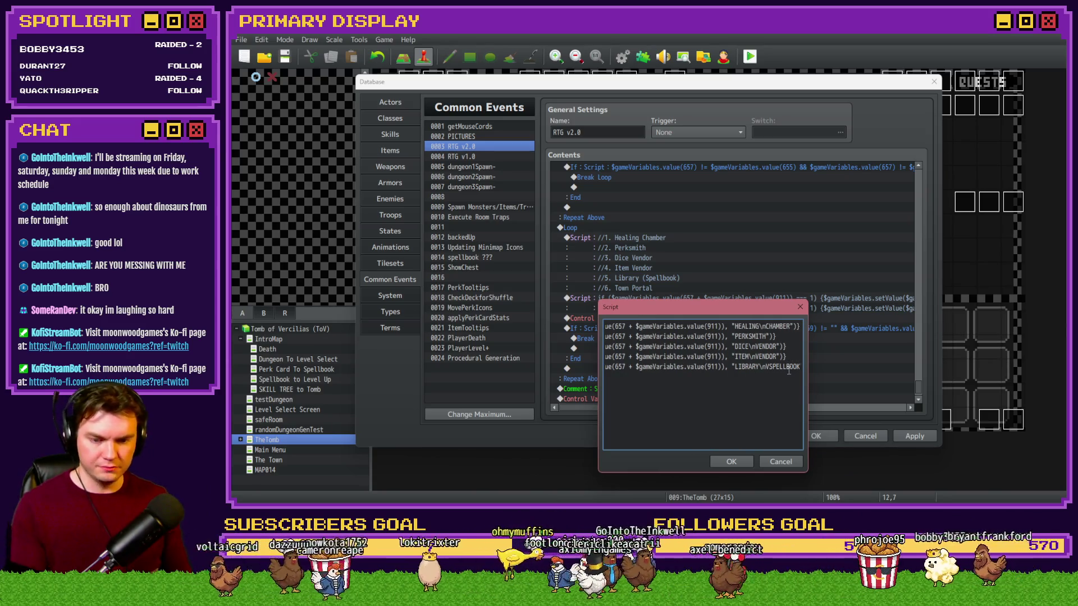
key("Left")
key("Left")
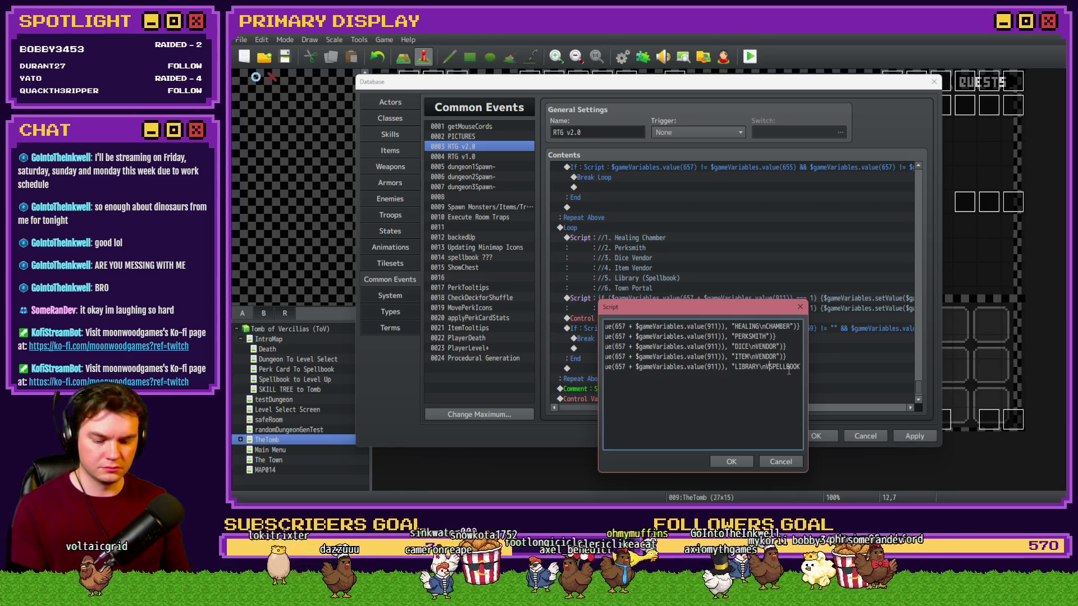
key("BackSpace")
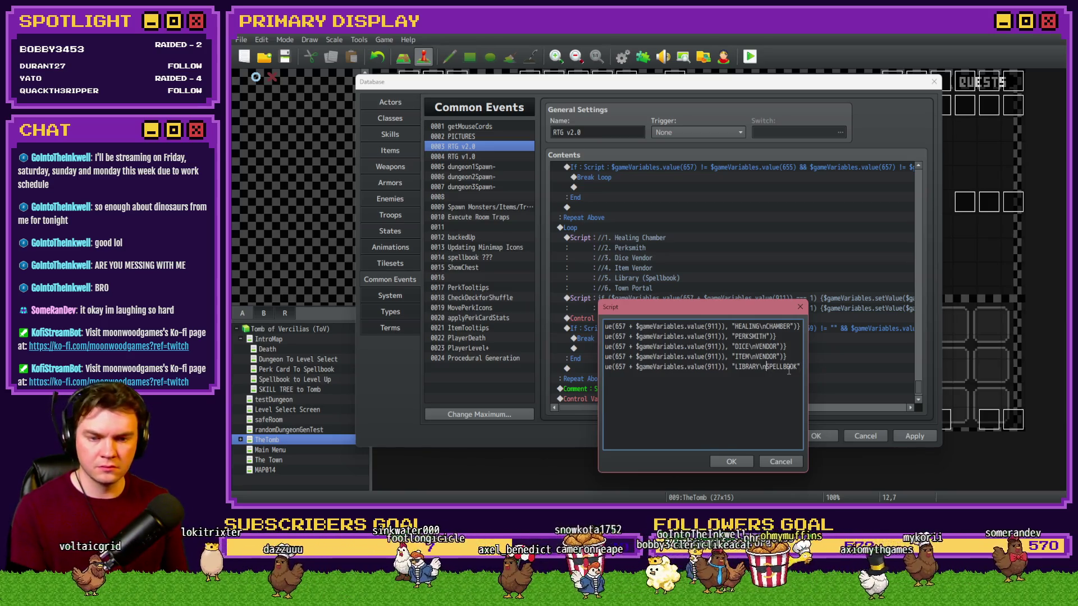
type("n(")
key("End")
type(")\")}")
Step: Add the sixth TOWN PORTAL line and confirm the six-line exit script
key("Return")
key("ctrl+v")
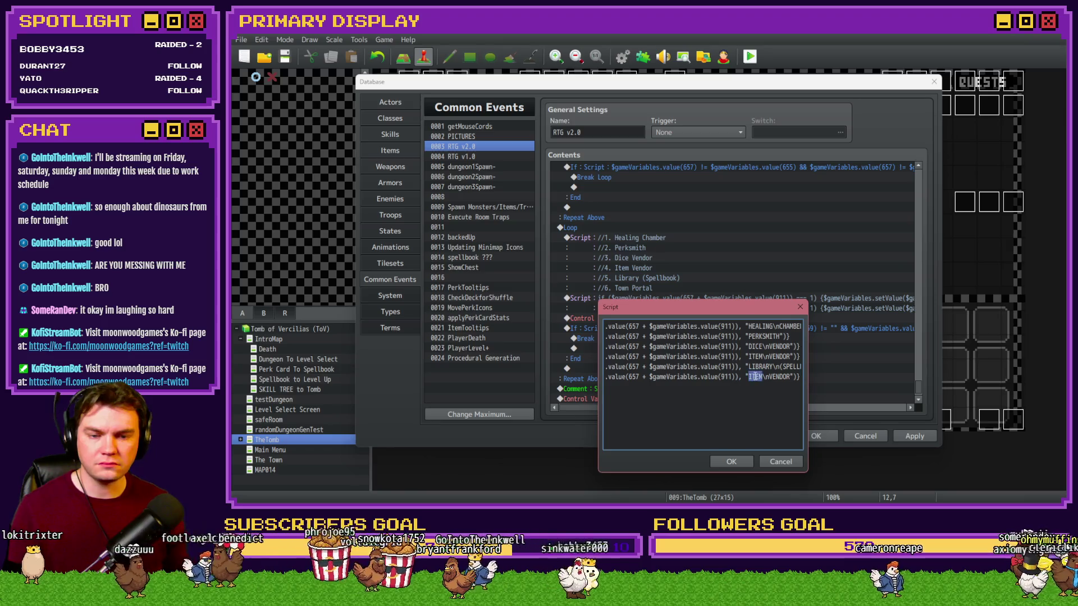
type("TOWN\\n")
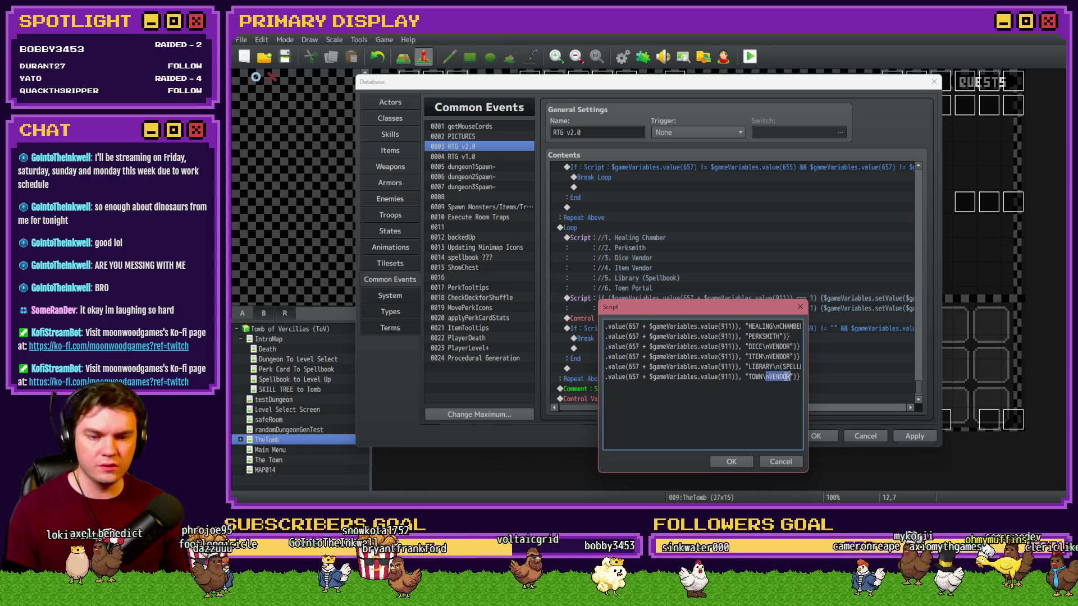
type("PORTAL")
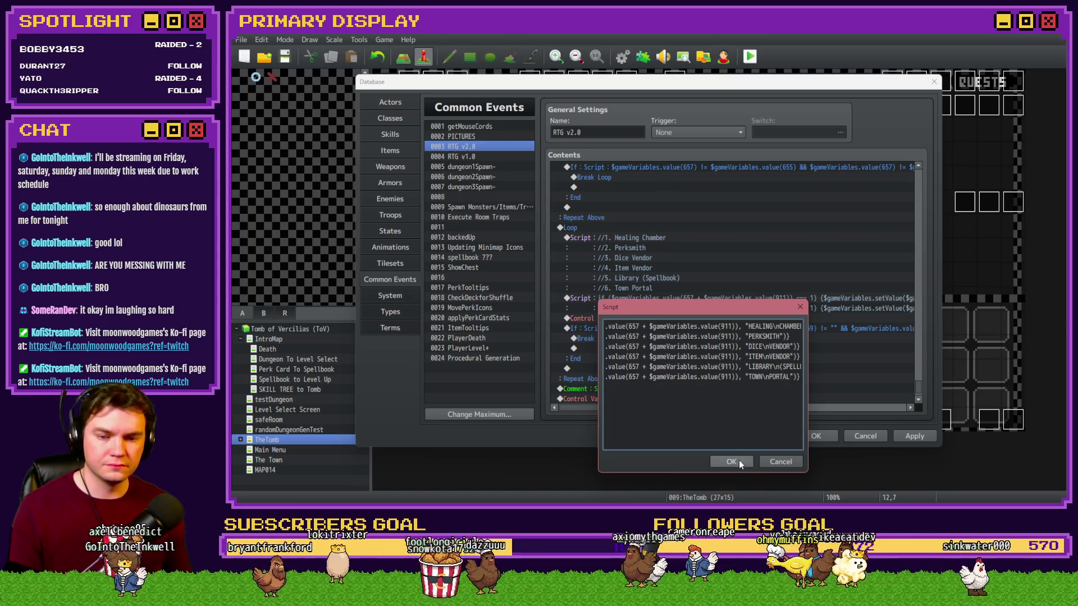
left_click(731, 462)
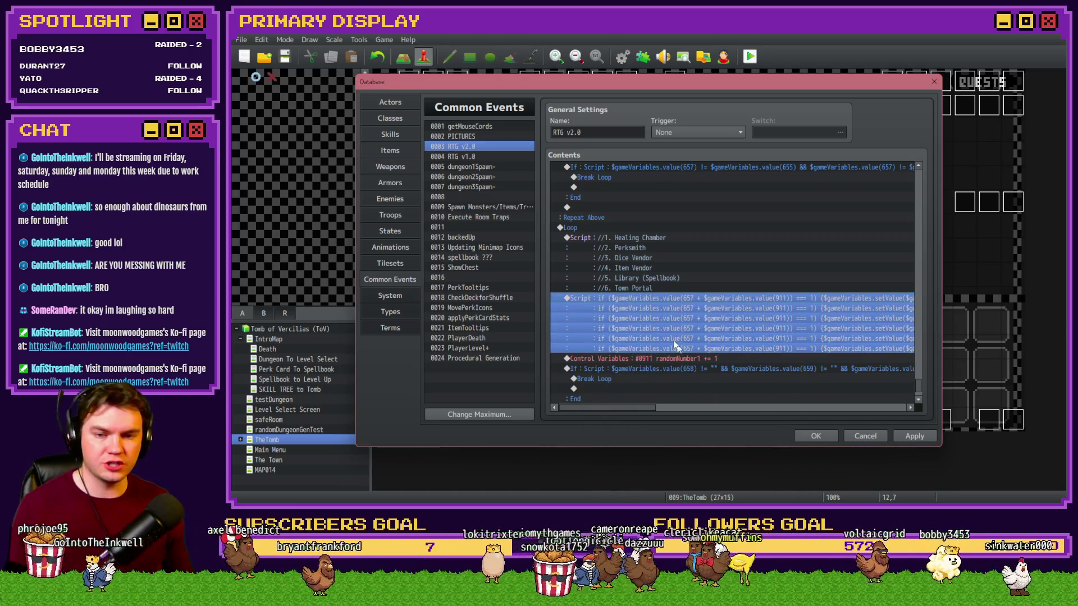
Step: Delete the redundant Healing Chamber comment list, apply the database, and launch a playtest
left_click(639, 246)
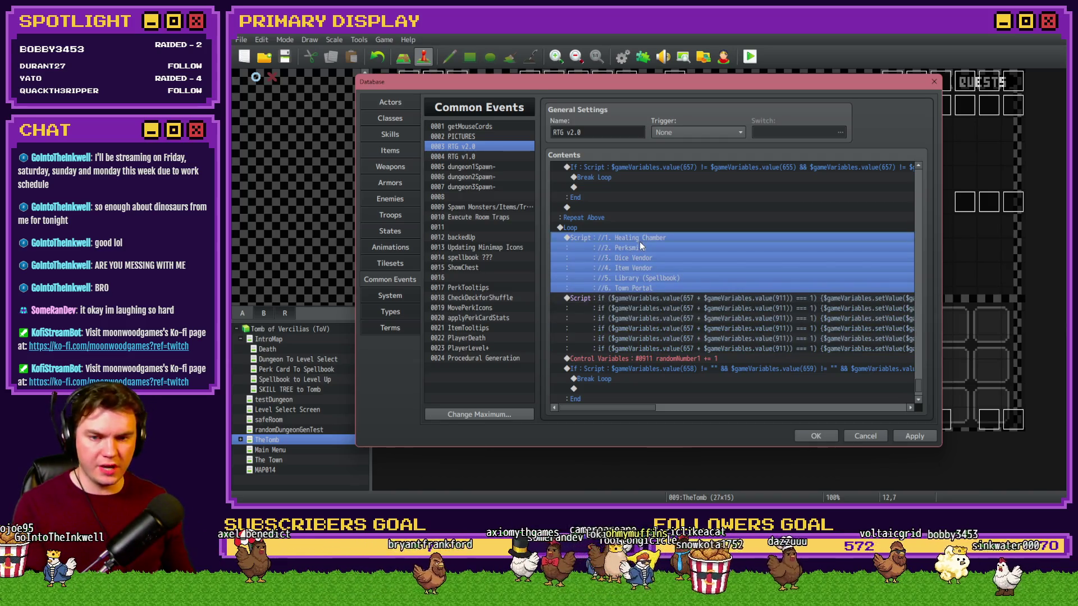
key("Delete")
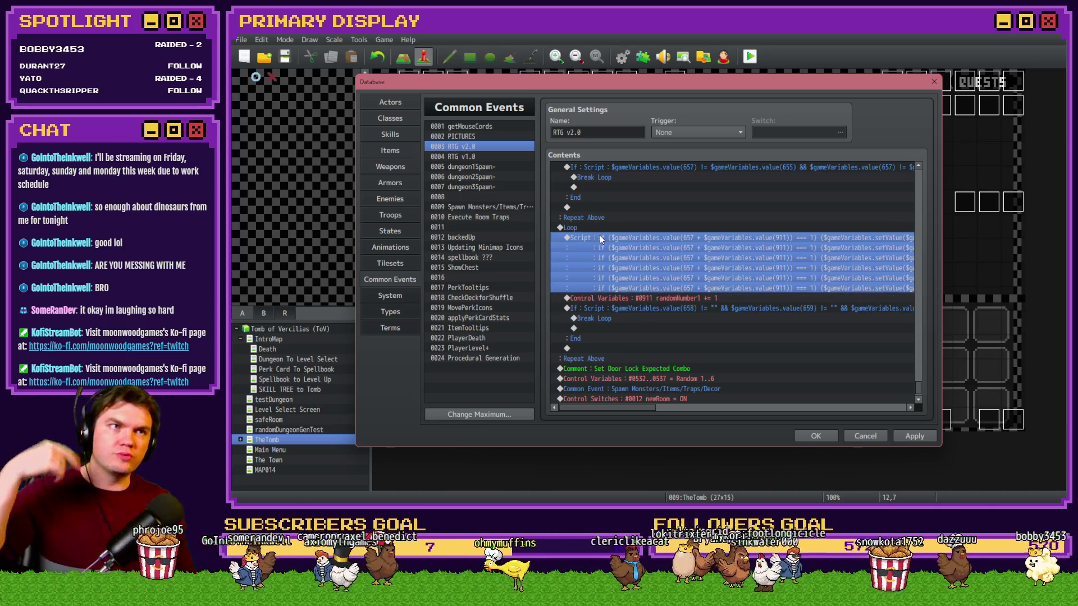
left_click(666, 300)
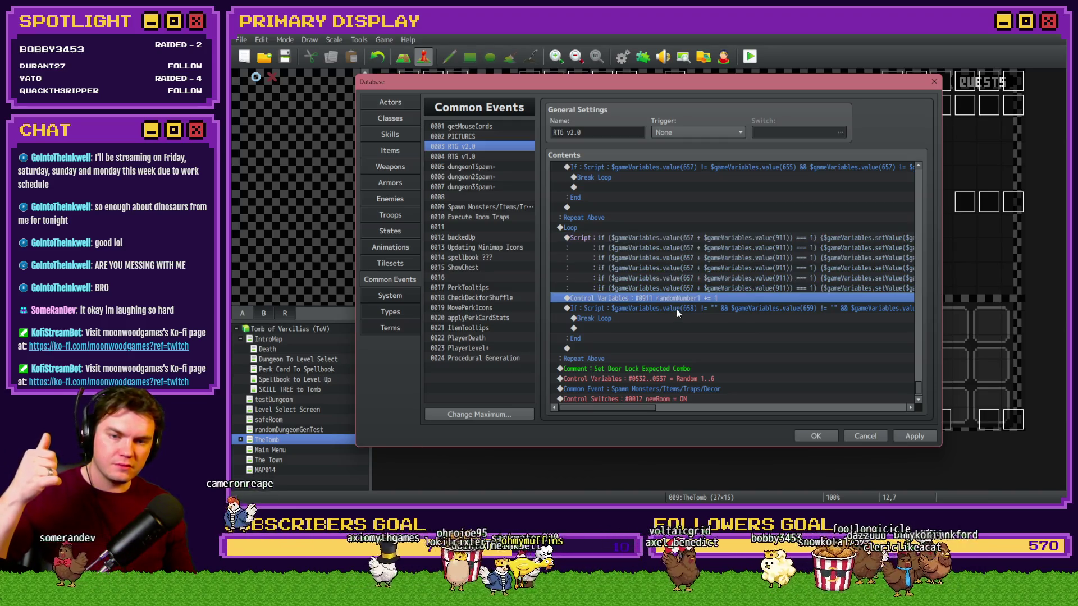
left_click(677, 311)
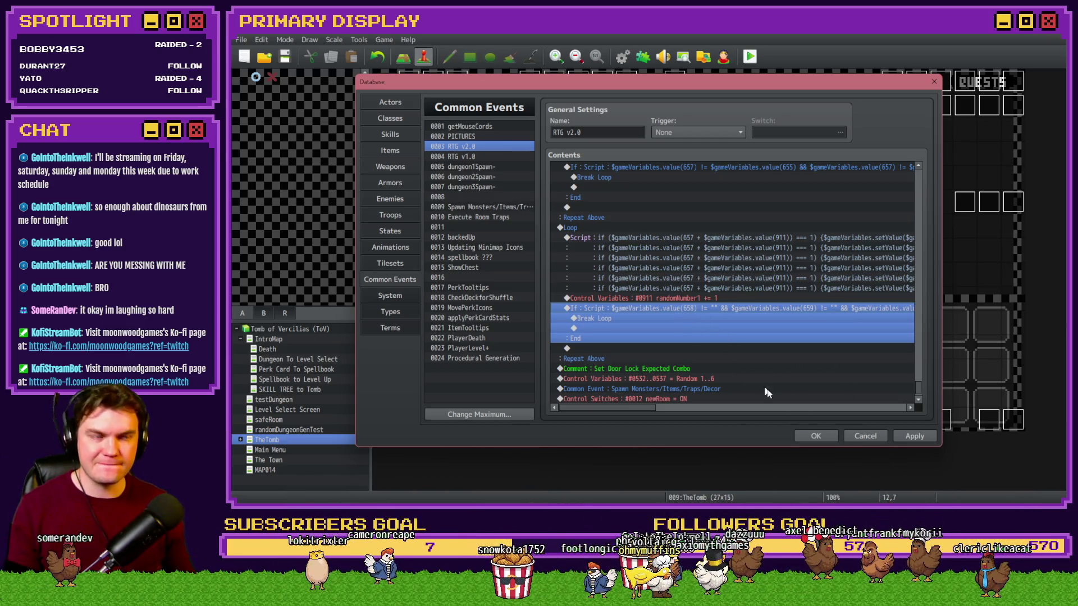
left_click(818, 437)
left_click(751, 57)
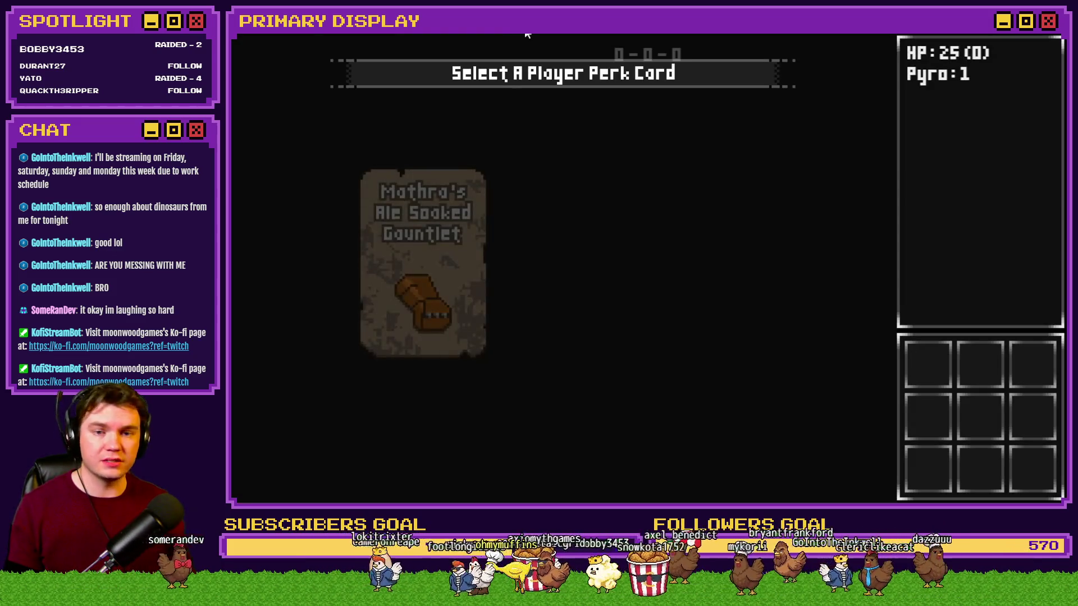
Step: Pick the Mathra's Ale Soaked Gauntlet perk and view debug variables 0651–0660 showing exits 6, 3, 1
left_click(472, 199)
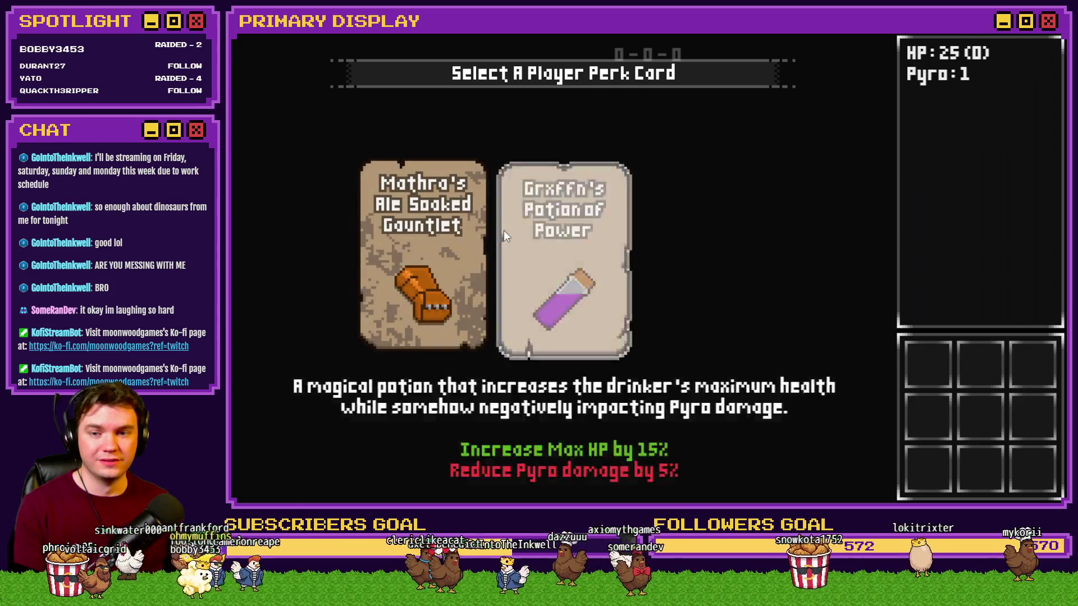
left_click(461, 217)
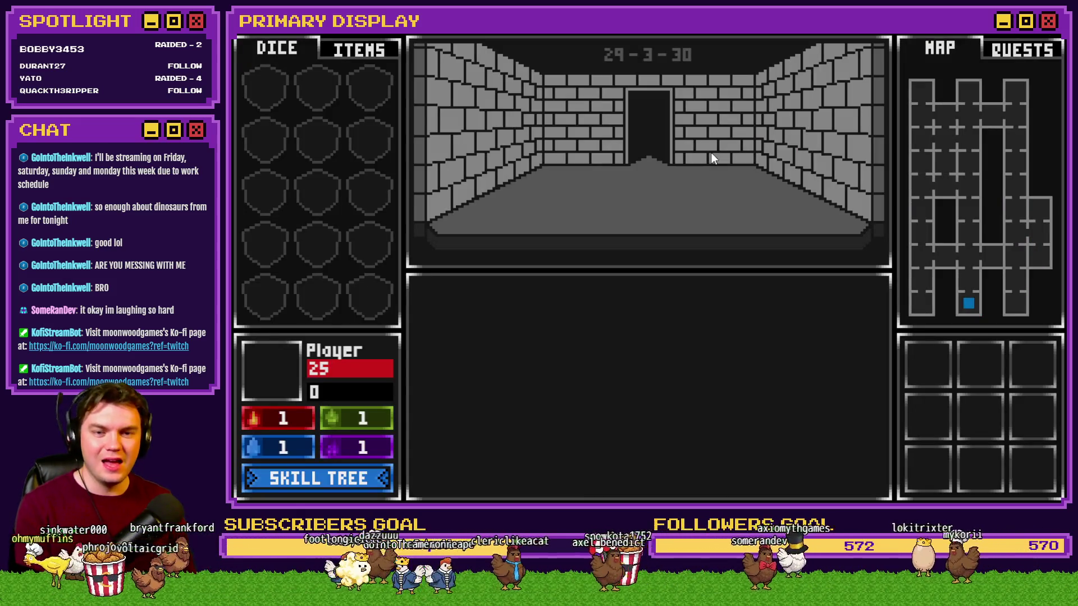
key("F9")
key("Up")
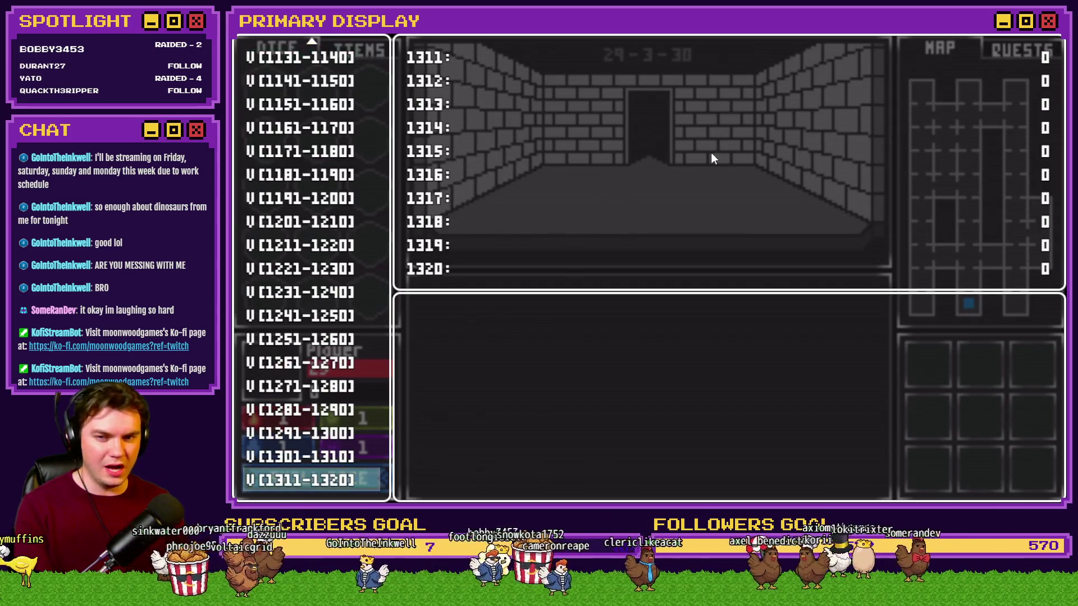
key("Up")
key("Up")
key("Up")
key("Up")
scroll(306, 298, "up", 20)
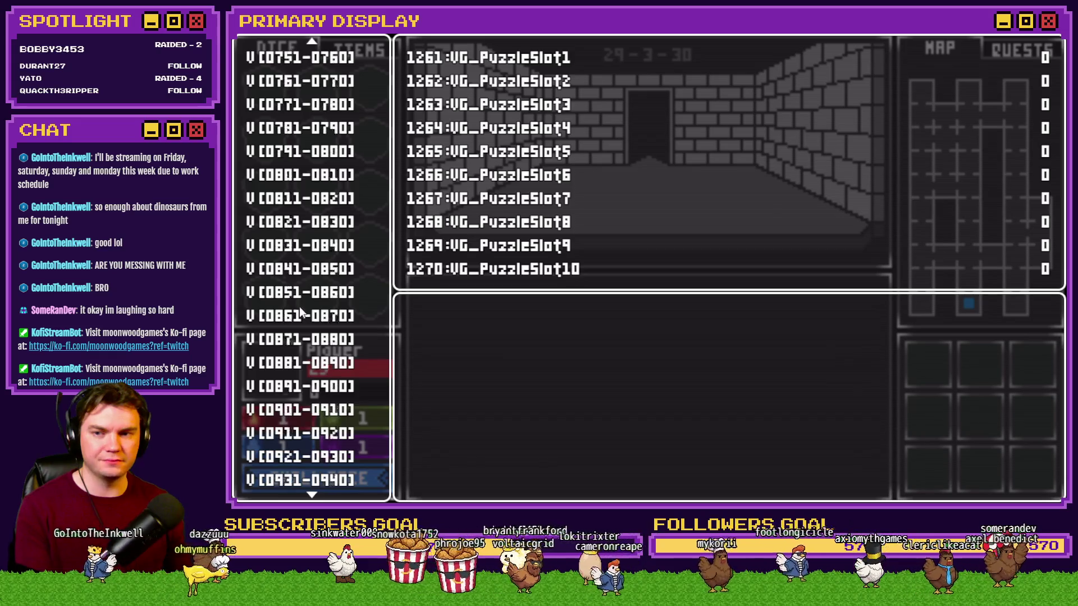
scroll(300, 314, "up", 19)
key("Down")
key("Down")
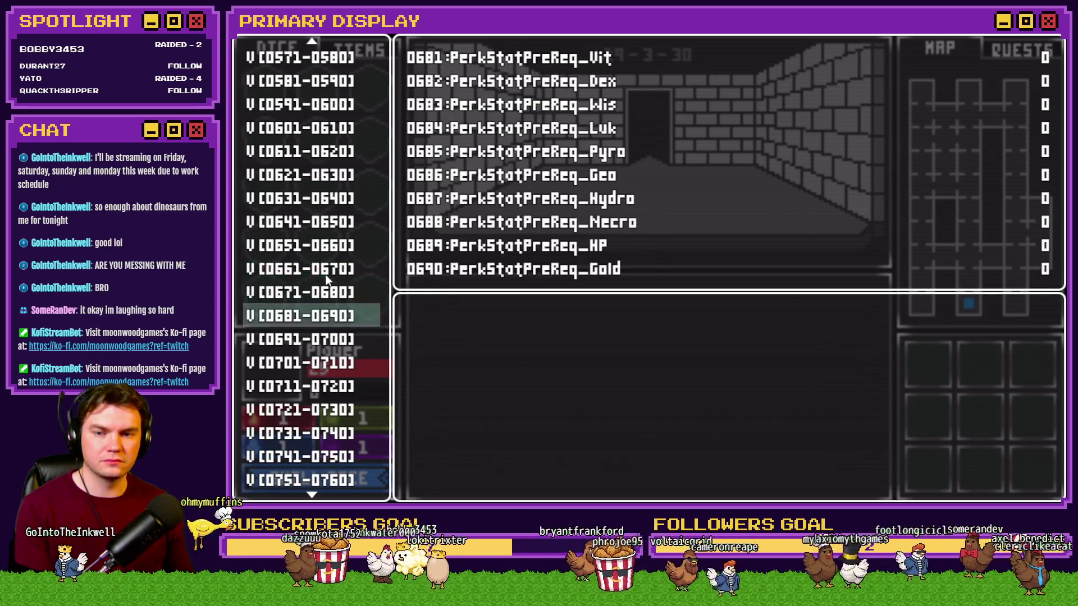
key("Down")
key("Up")
key("Up")
key("Up")
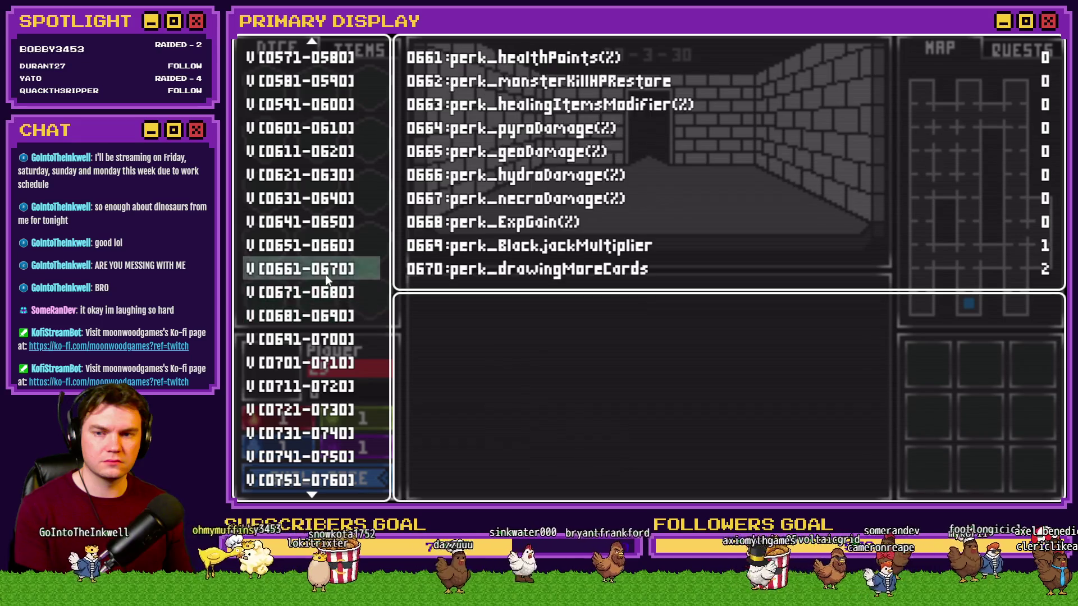
key("Up")
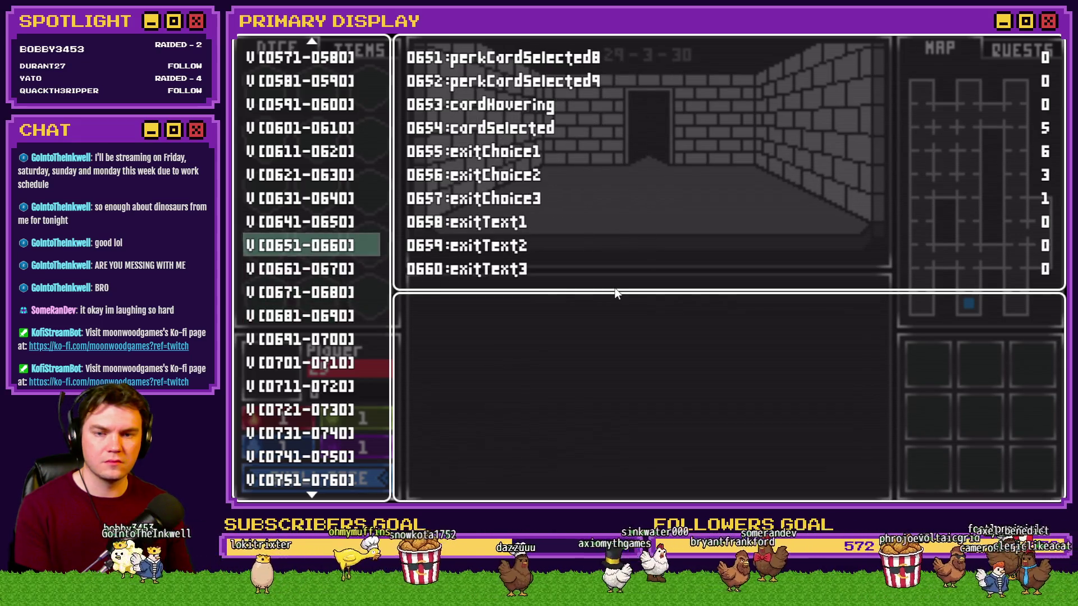
Step: Exit fullscreen, close the test game, and return to the database
key("F4")
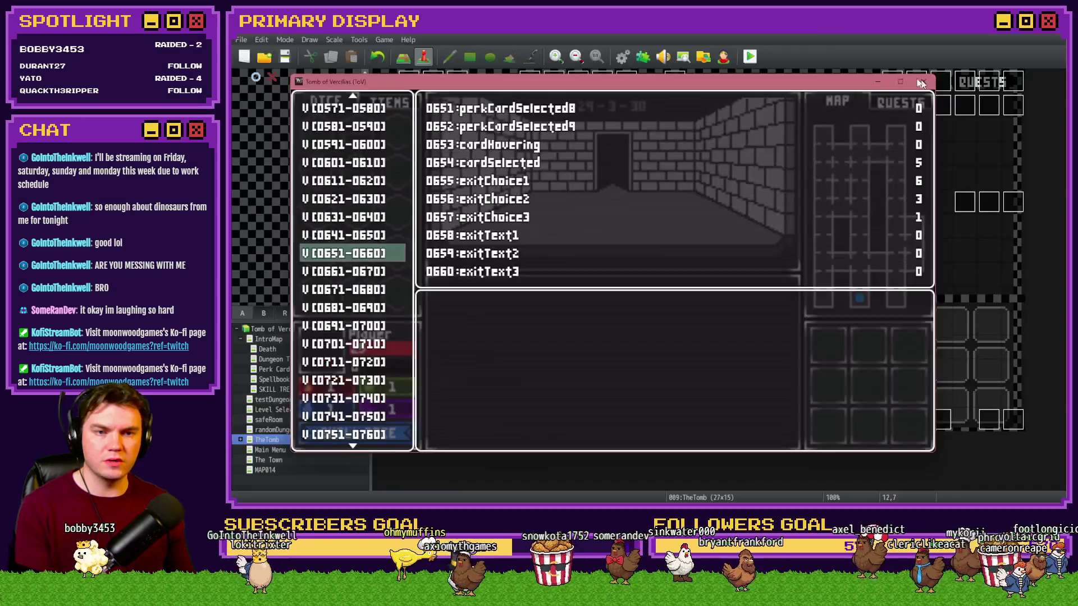
left_click(924, 82)
left_click(623, 57)
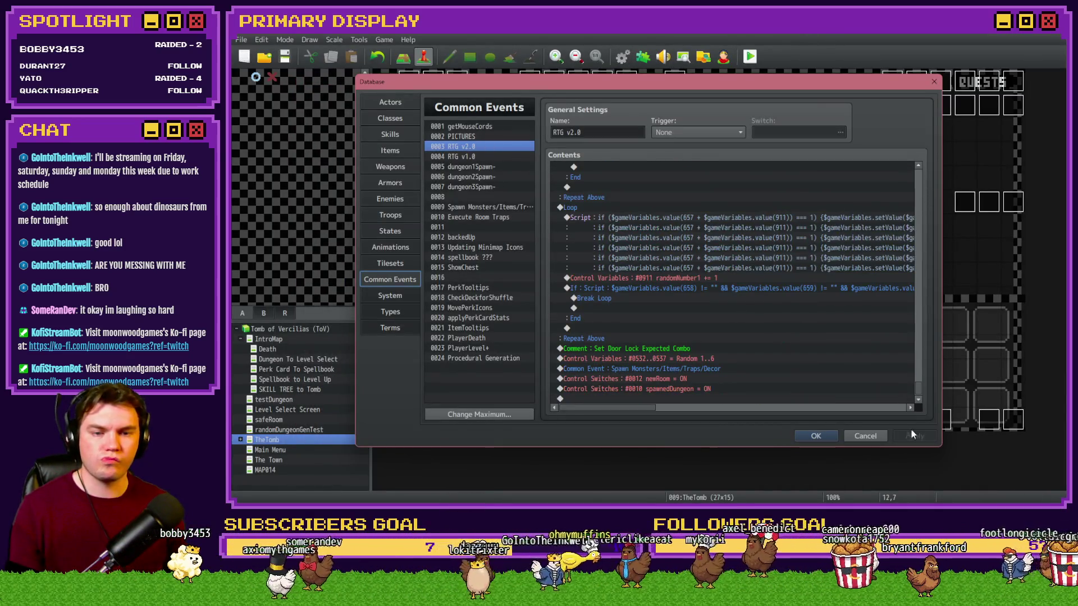
Step: Review the exitText1, exitText2 and exitText3 assignments without changing them
left_click_drag(919, 179, 920, 386)
scroll(920, 387, "up", 4)
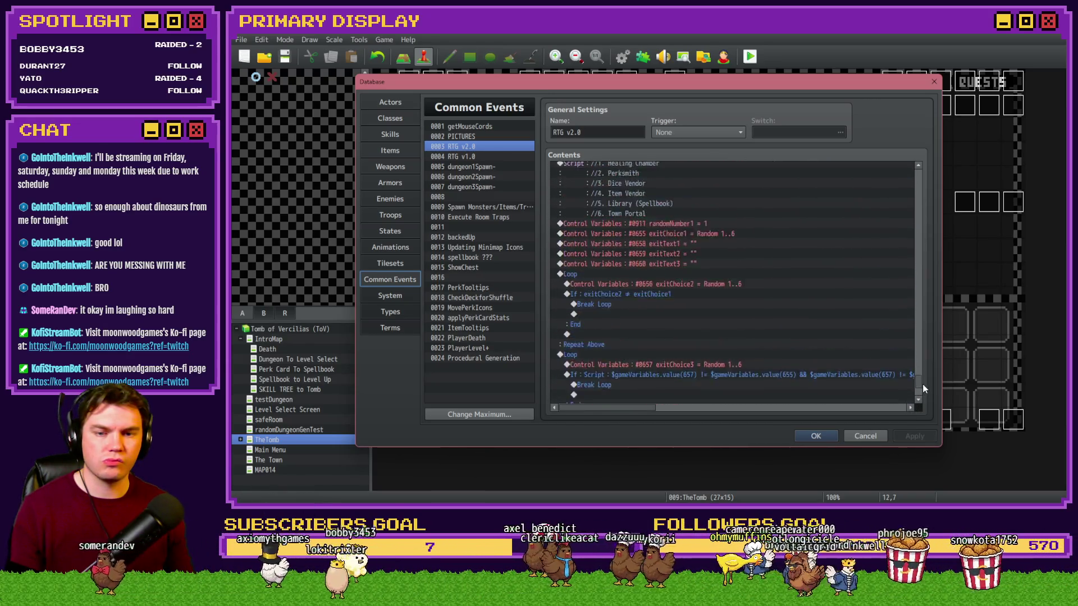
left_click(699, 306)
left_click(699, 301)
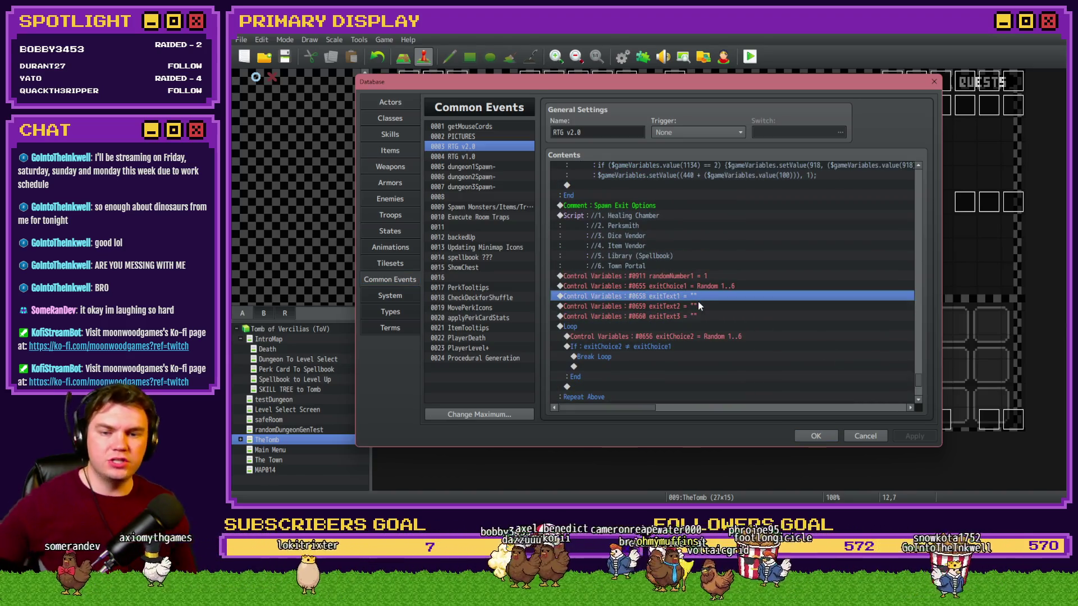
double_click(699, 301)
left_click(813, 379)
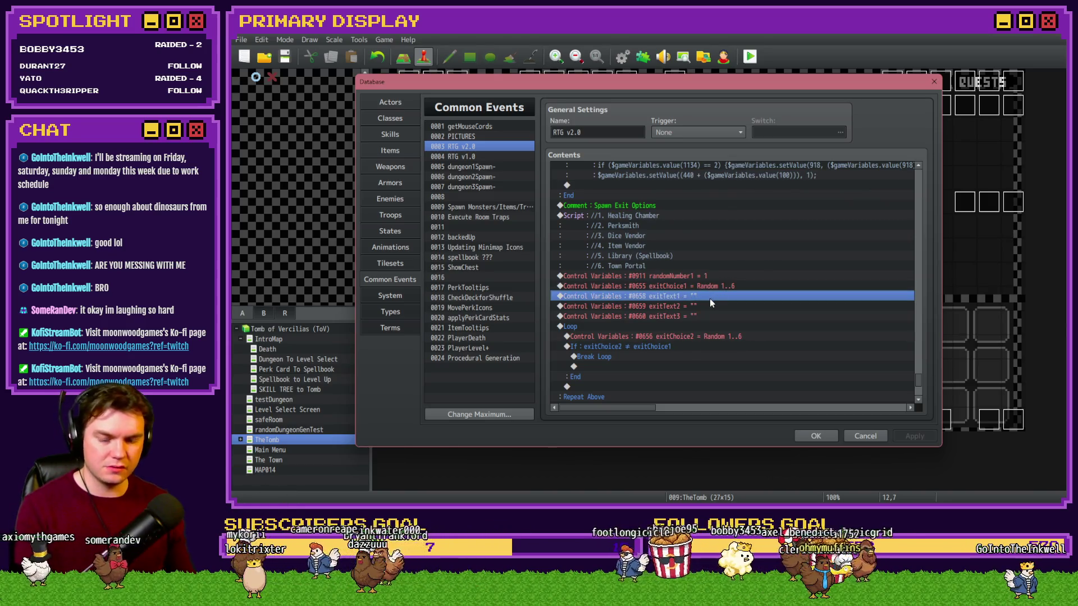
left_click(708, 307)
double_click(695, 295)
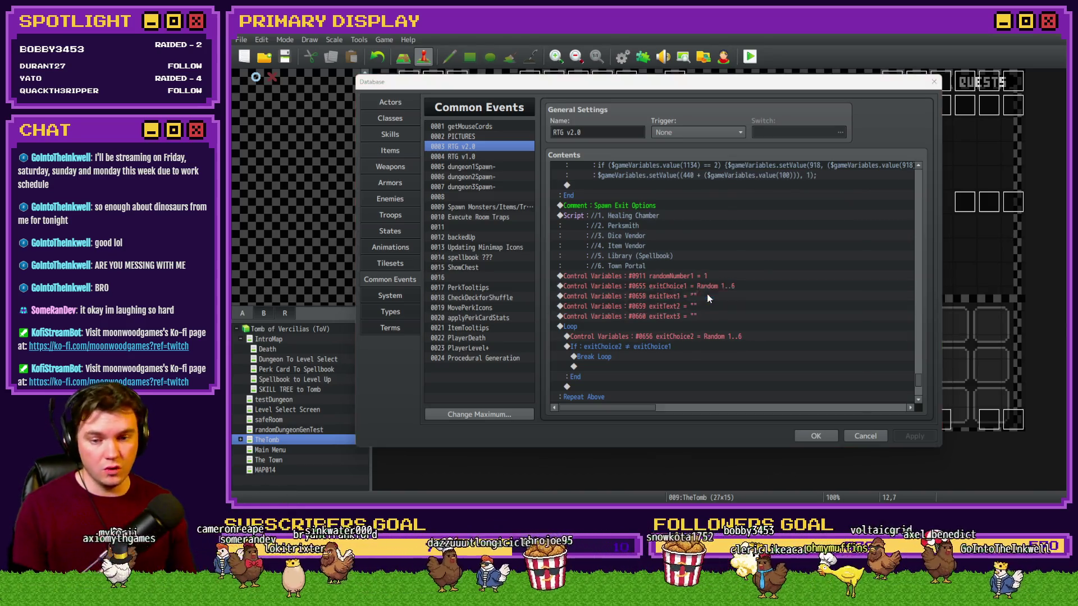
key("Return")
double_click(715, 315)
key("Escape")
double_click(688, 306)
key("Return")
double_click(688, 306)
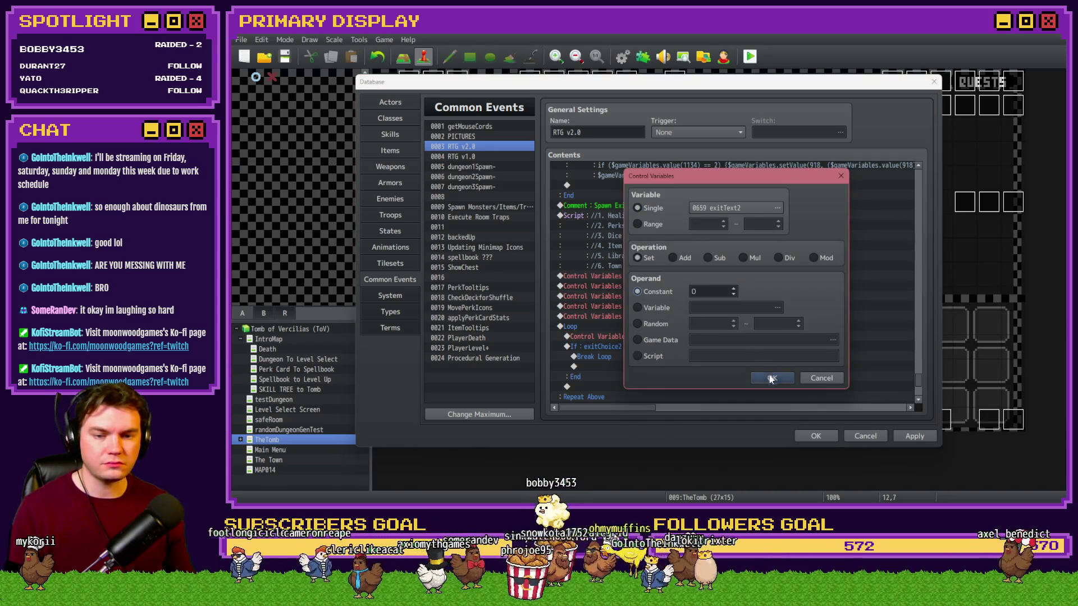
key("Return")
Step: Change the loop's exit condition to != 0 for variables 658–660 and close the database
scroll(720, 331, "down", 8)
scroll(720, 330, "down", 1)
double_click(720, 288)
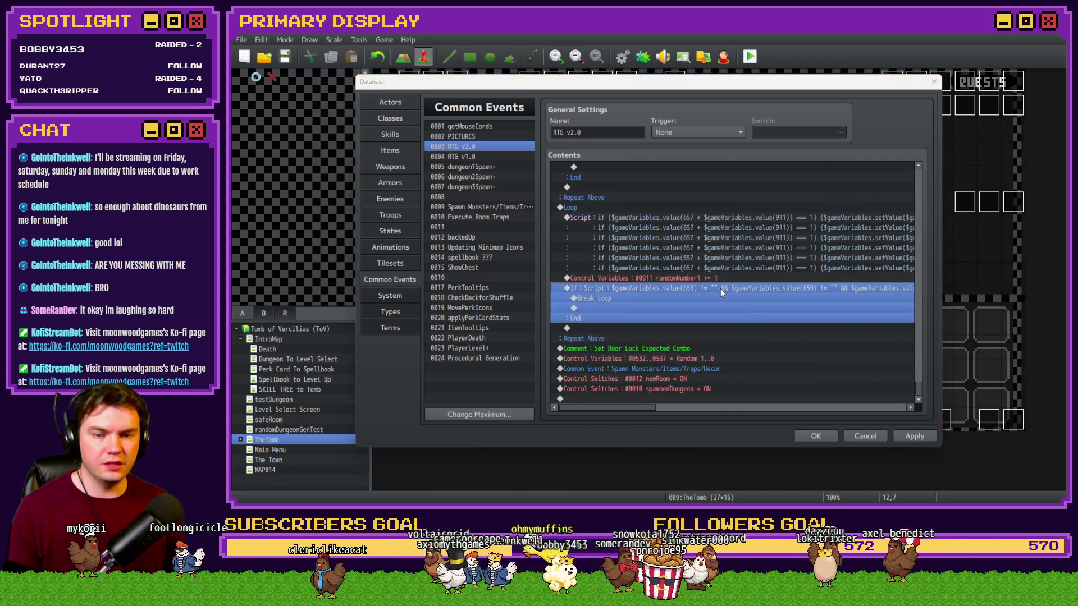
double_click(790, 331)
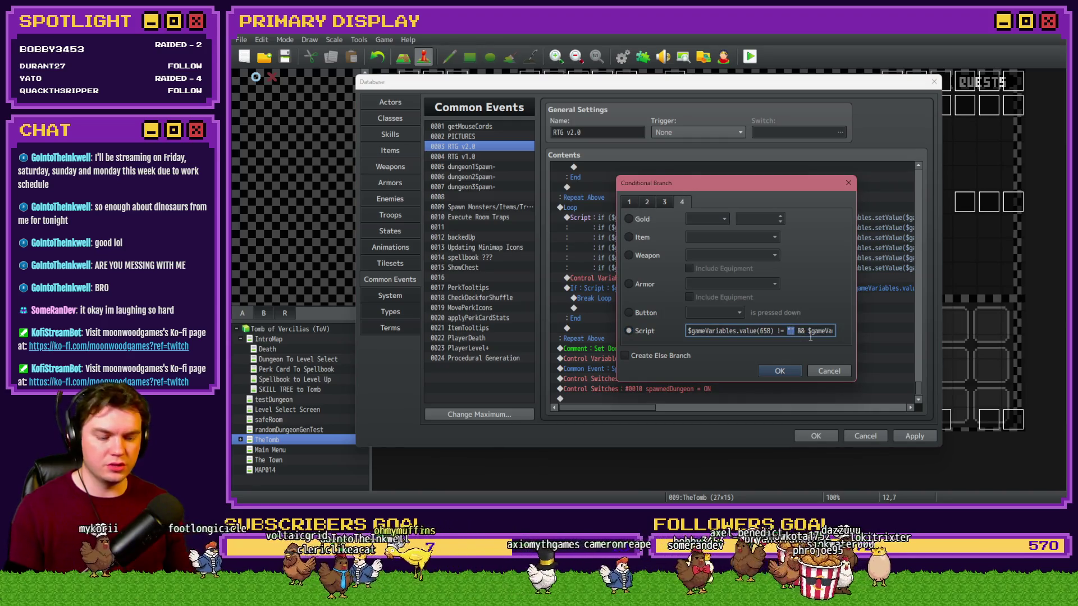
type("0")
key("Right")
key("Right")
key("Right")
type("0")
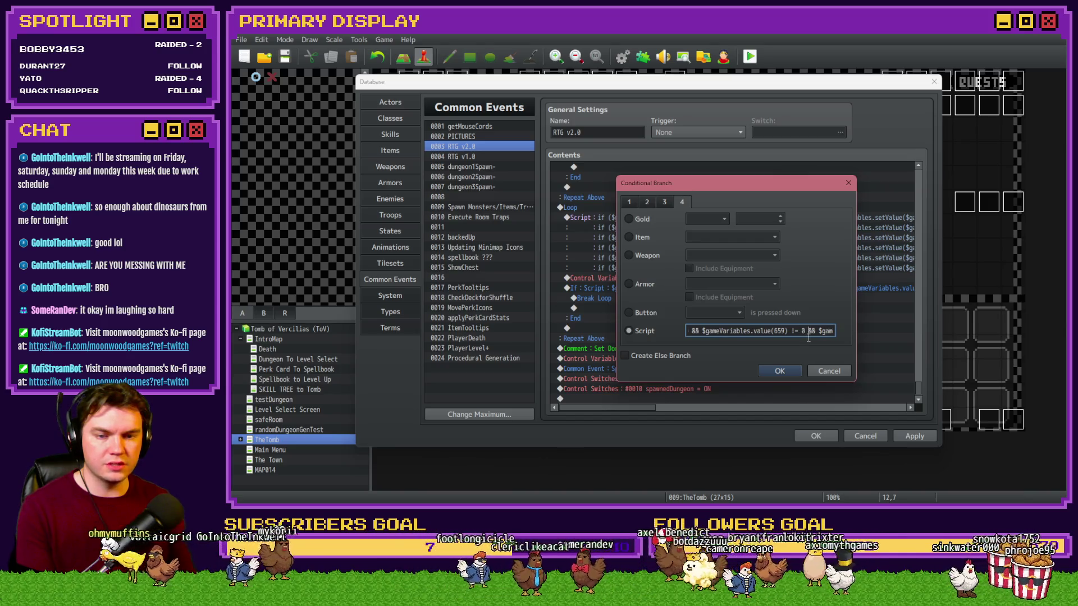
key("Right")
key("Right")
key("Right")
type("0")
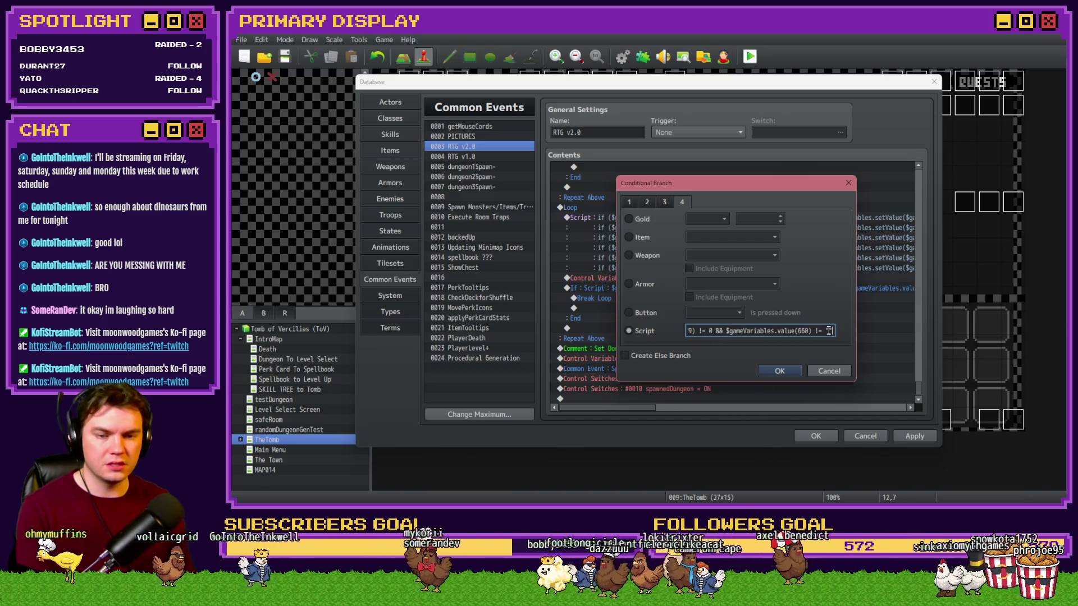
left_click(792, 368)
left_click(803, 435)
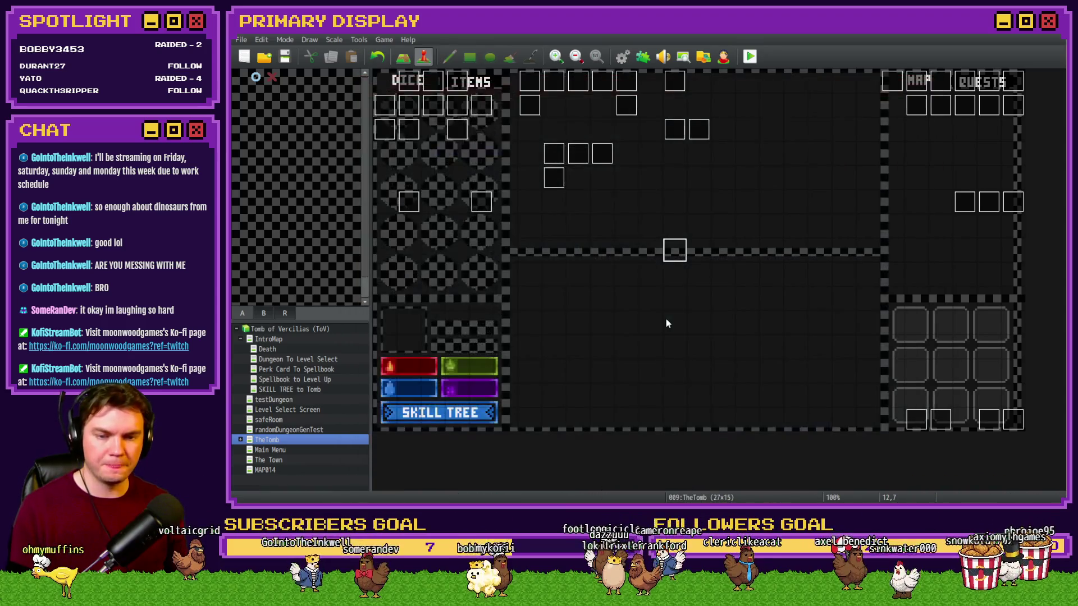
Step: In the playtest debug window, view variables 0651–0660 showing exit choices 2, 6, 3
right_click(896, 219)
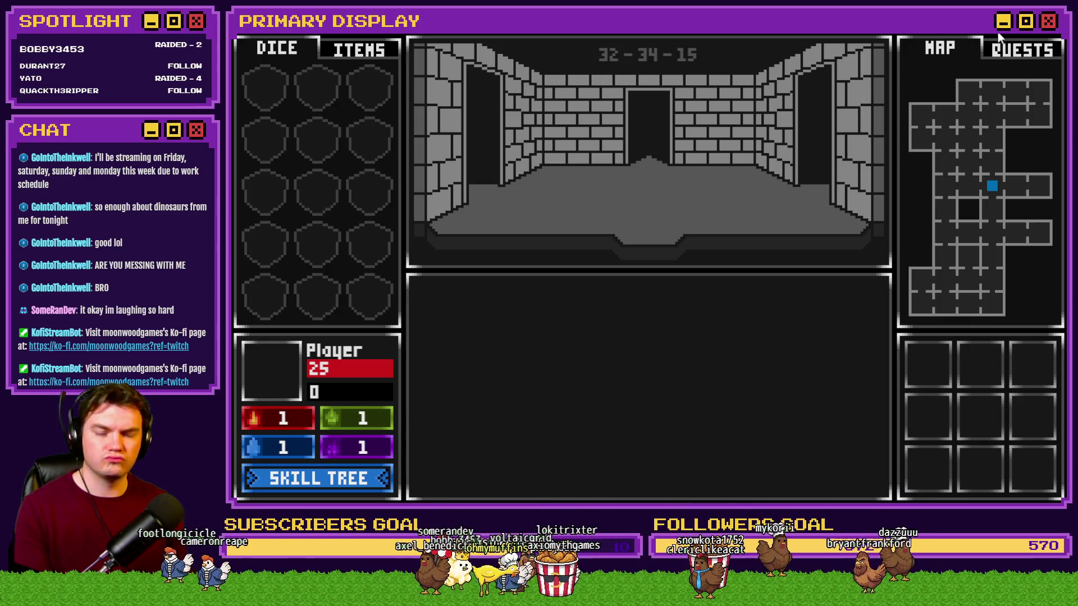
key("F1")
key("Up")
key("Up")
key("Up")
scroll(328, 307, "up", 5)
scroll(328, 308, "up", 20)
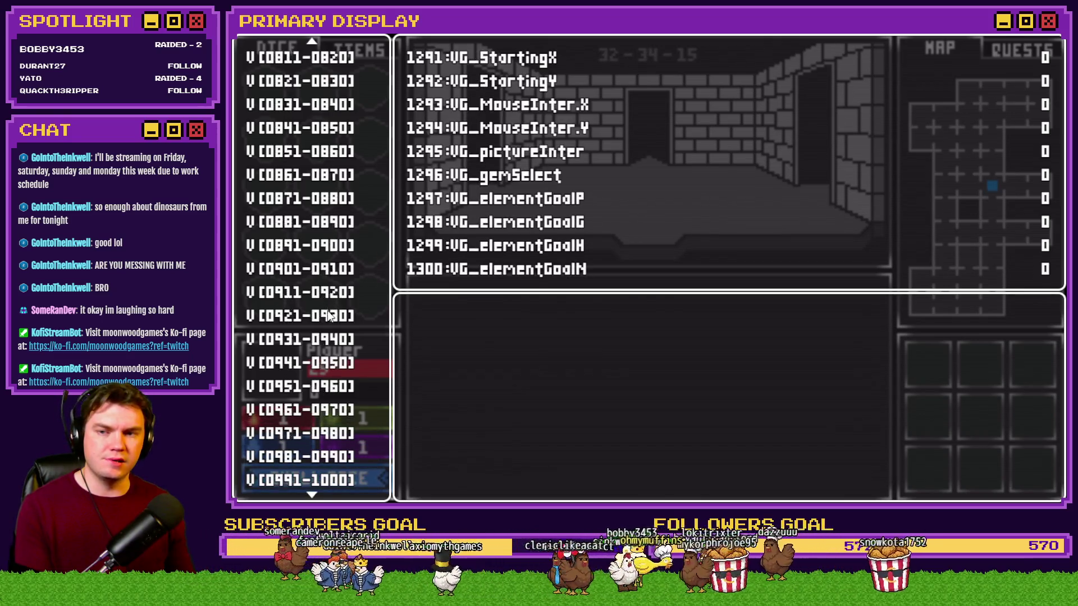
scroll(328, 316, "up", 16)
left_click(335, 247)
key("Down")
key("Down")
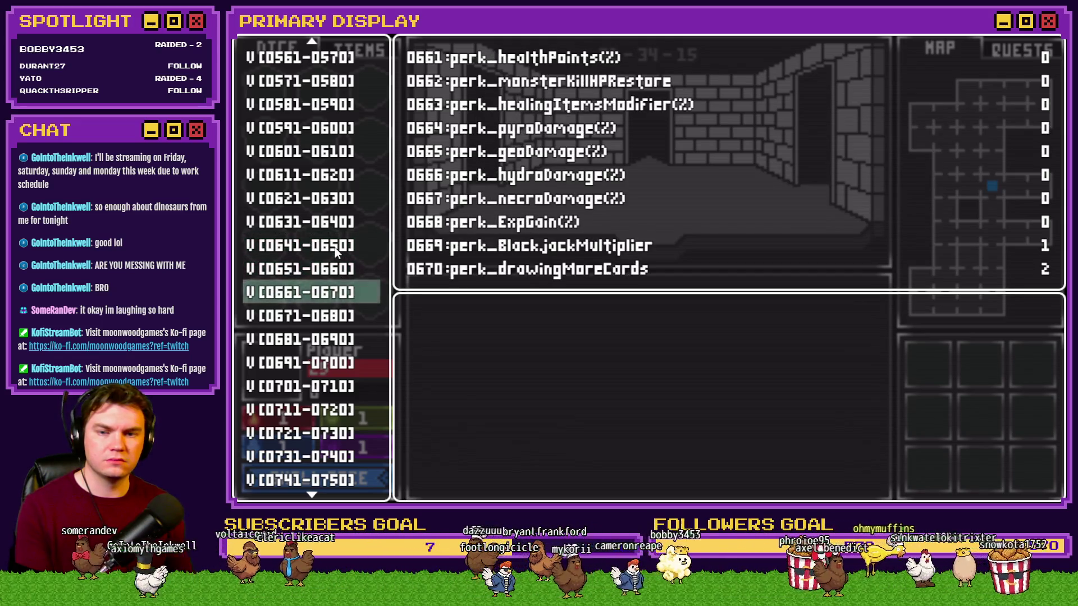
key("Up")
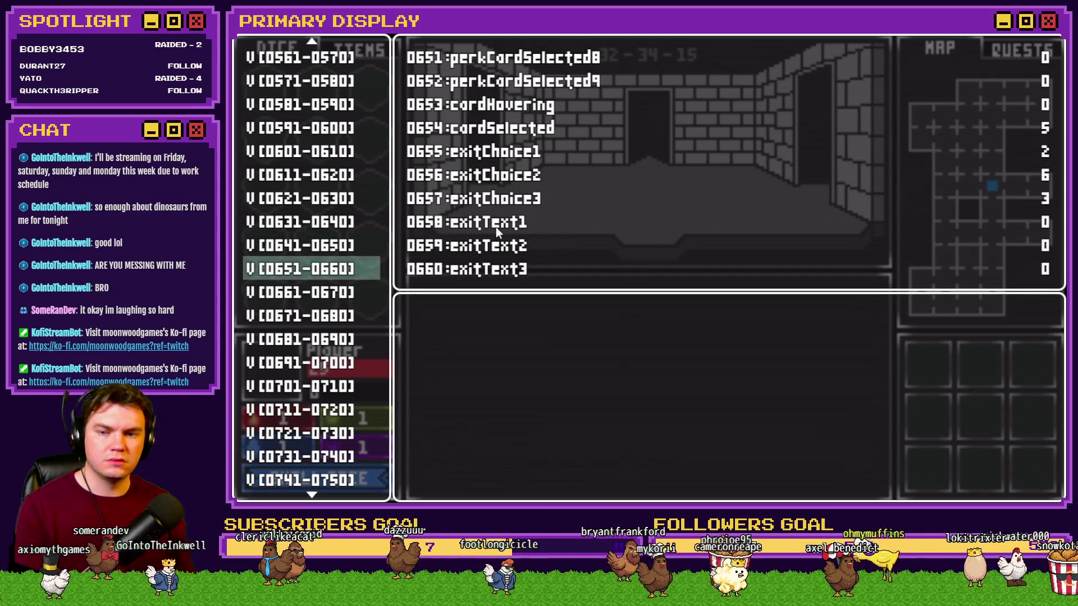
Step: Close the test game with Alt+F4 and reopen the database on RTG v2.0
key("alt+F4")
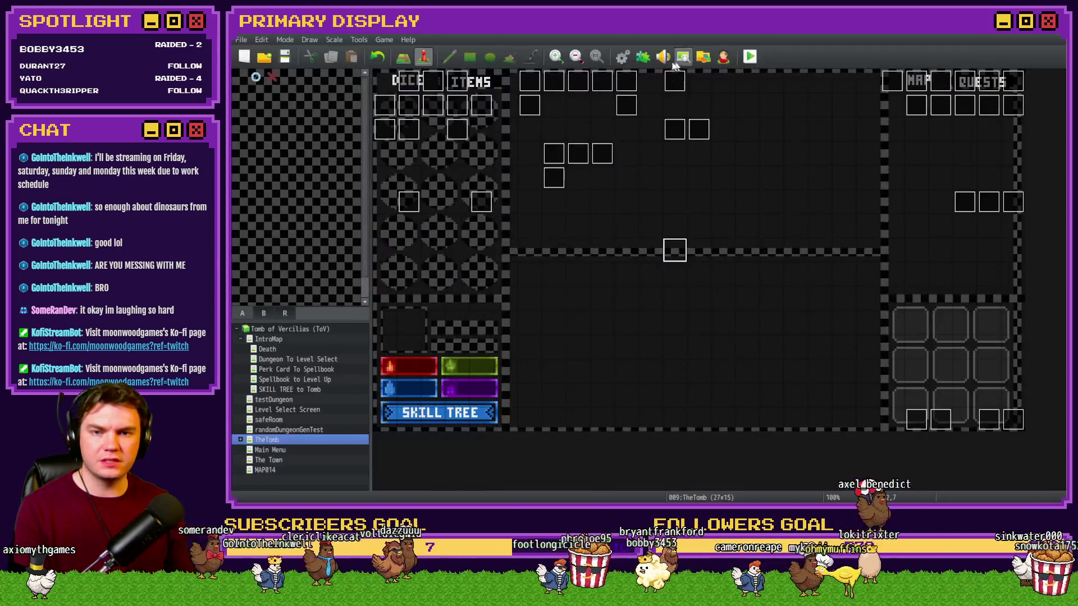
left_click(626, 61)
left_click_drag(922, 179, 926, 389)
Step: Select the loop's exit-condition block and adjust the event list view
left_click(698, 290)
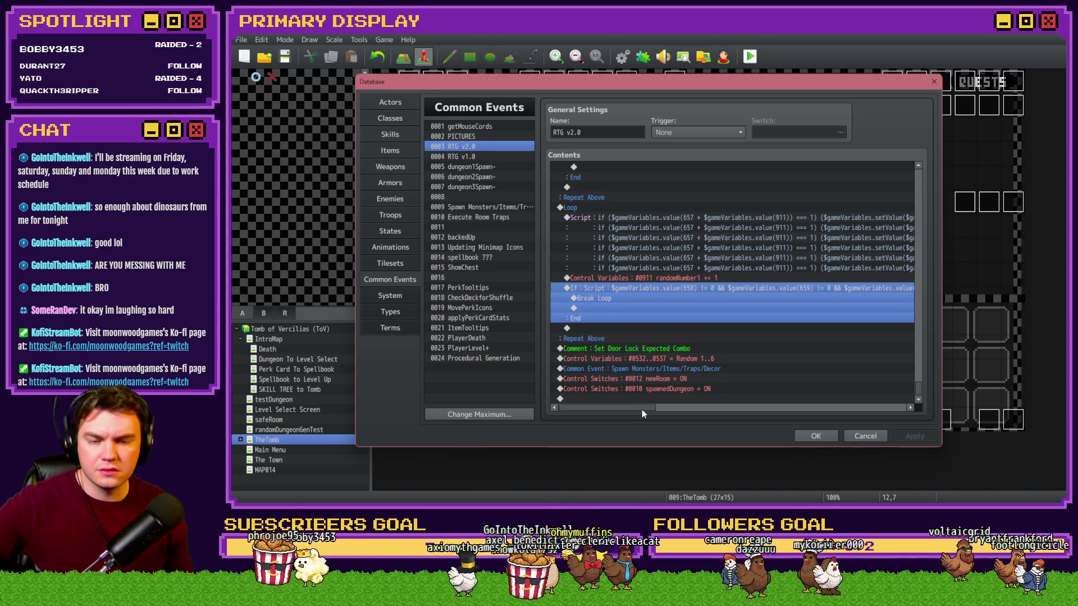
left_click_drag(642, 409, 727, 413)
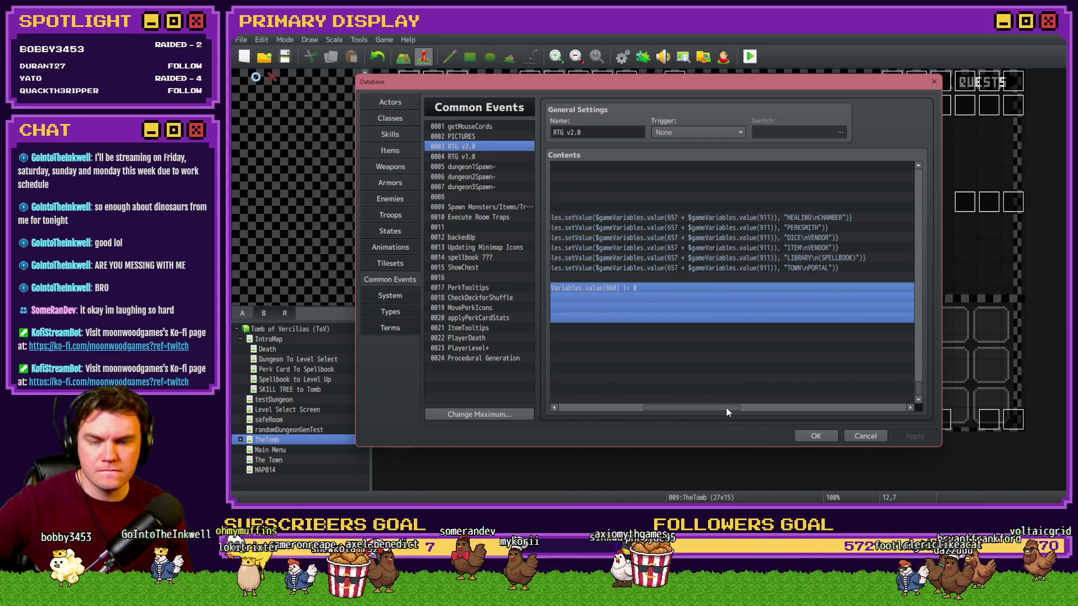
left_click_drag(727, 412, 644, 411)
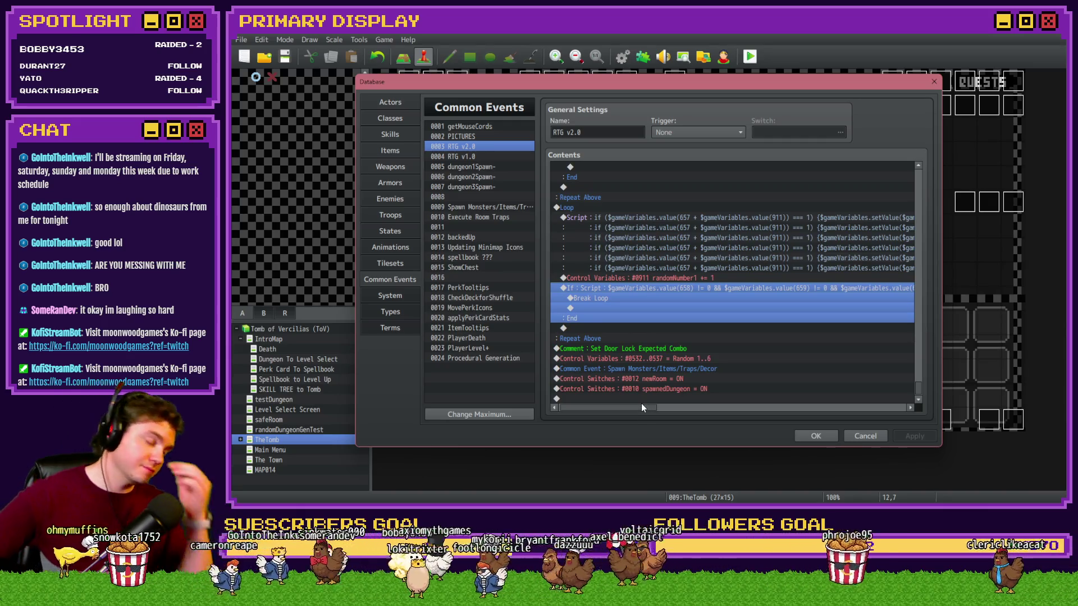
scroll(602, 315, "up", 3)
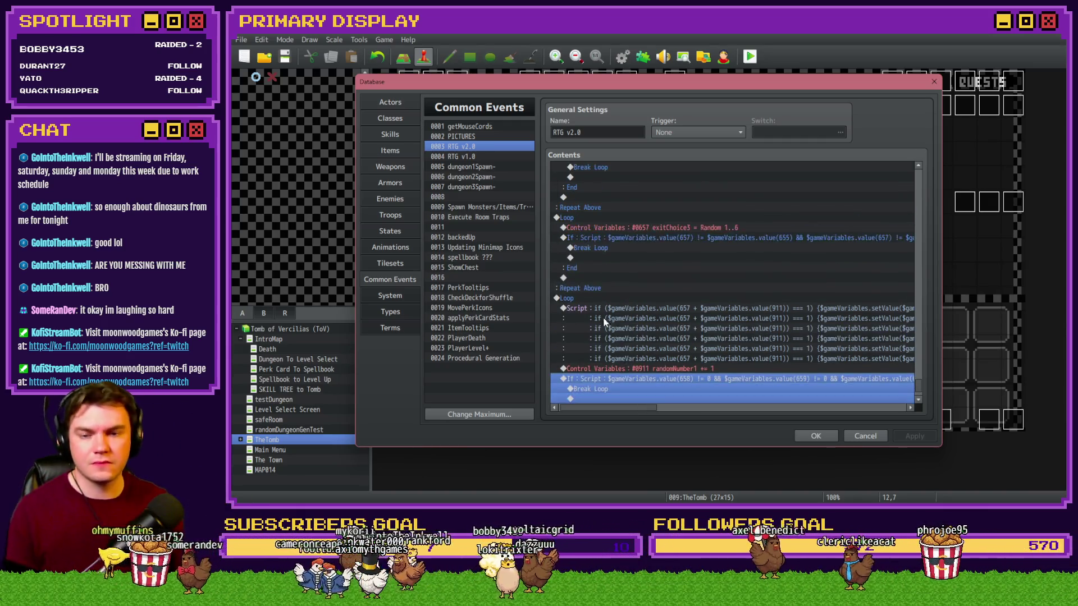
scroll(650, 392, "down", 2)
Step: Edit the exit-label script so its six lines test values 1 through 6, then close the database
double_click(728, 239)
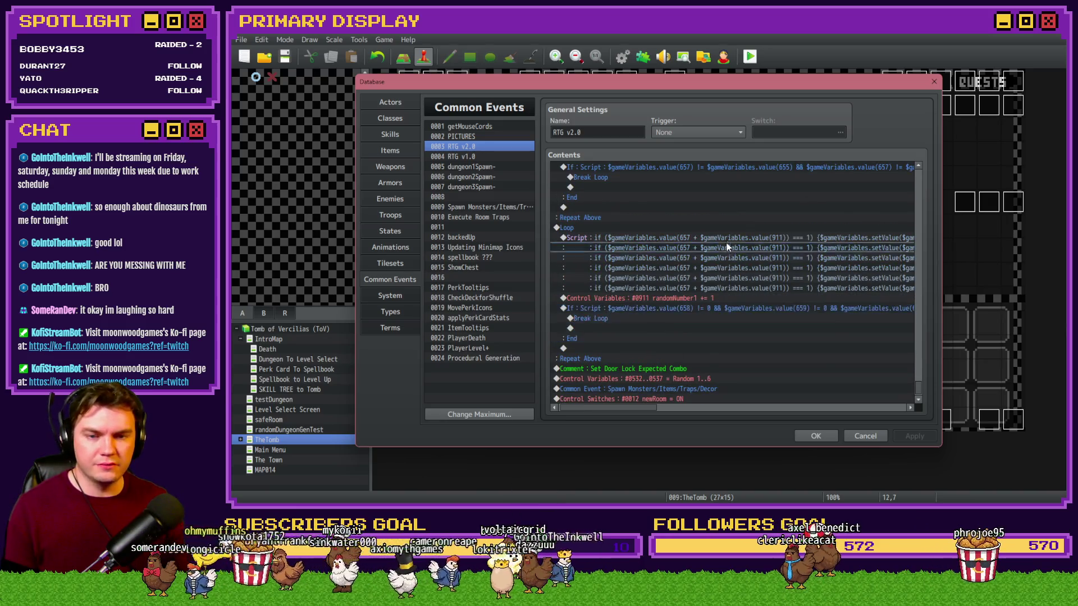
left_click(697, 228)
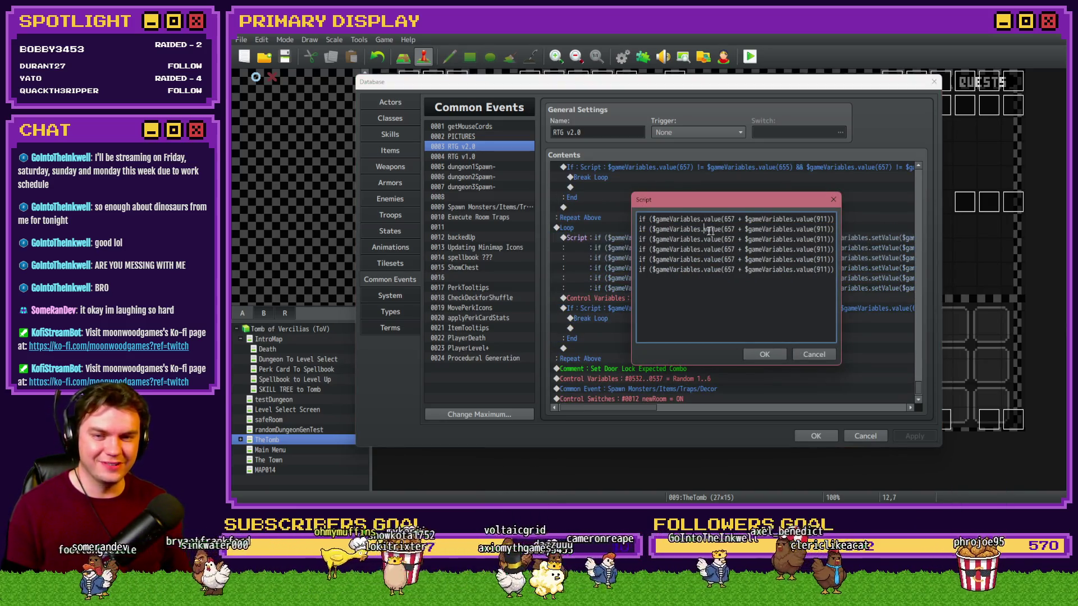
key("Right")
key("Right")
key("Right")
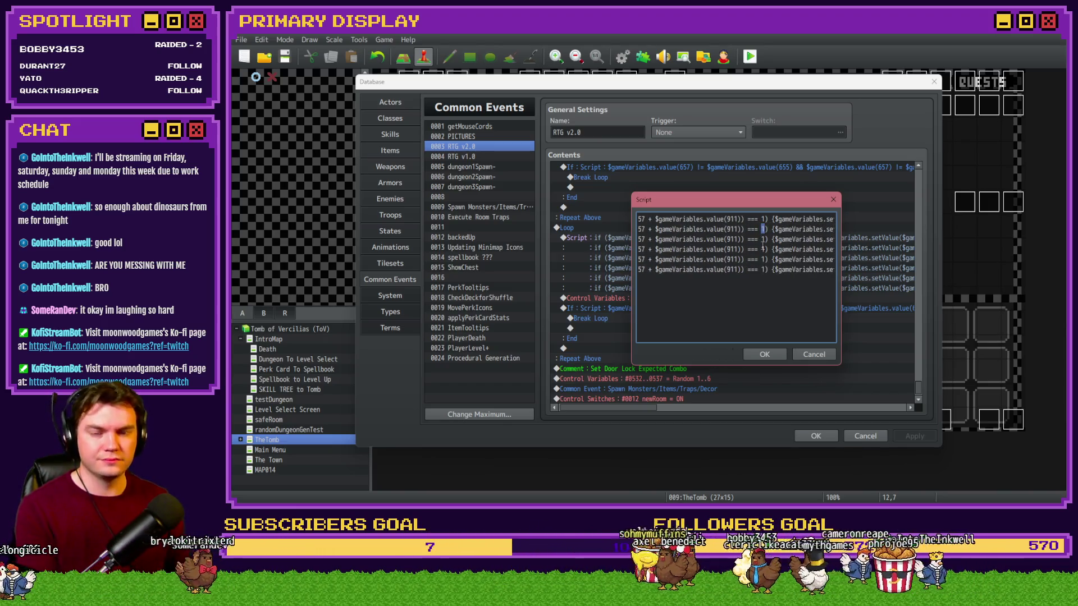
left_click(763, 240)
key("End")
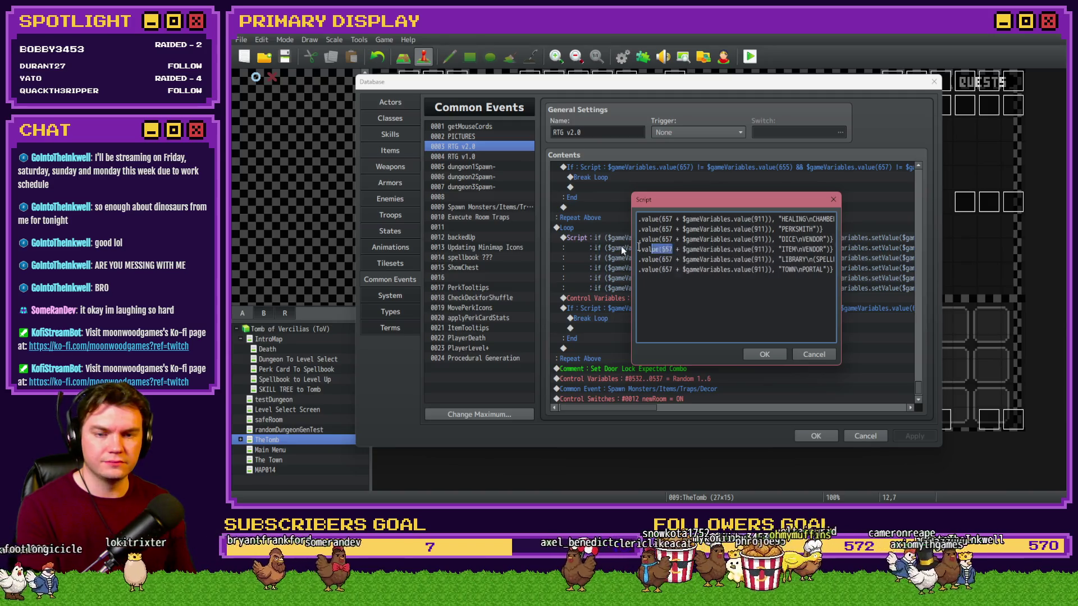
key("shift+Home")
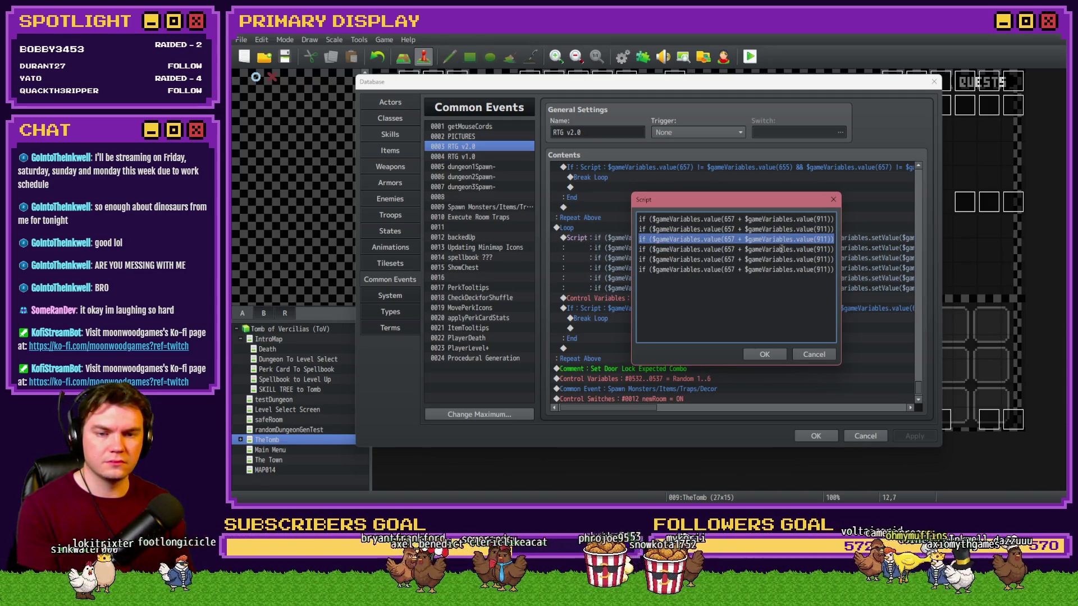
left_click(782, 250)
key("Right")
key("Right")
key("Right")
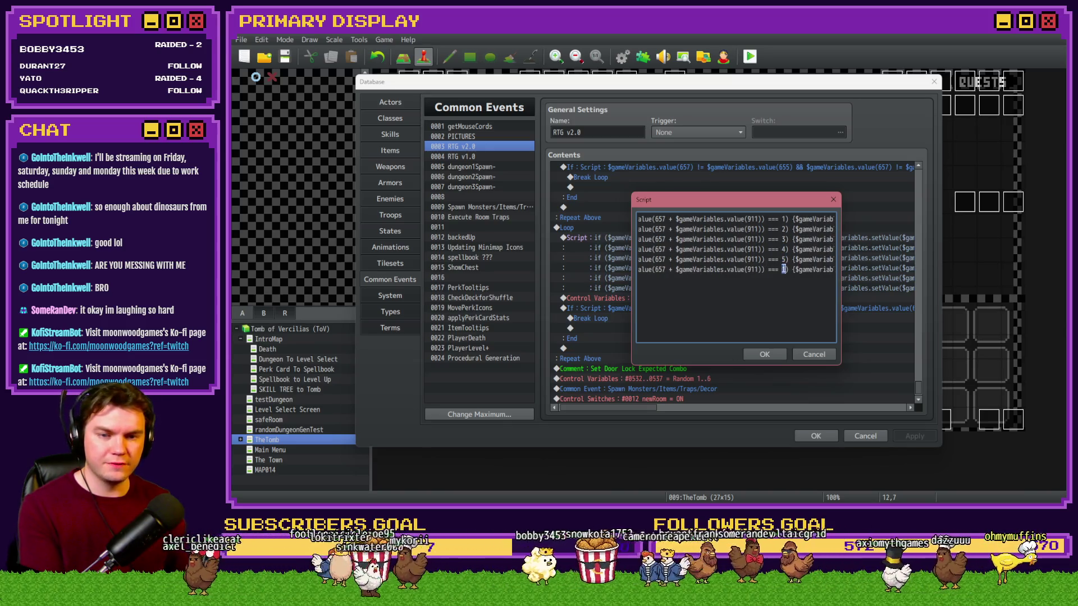
left_click(772, 357)
key("Escape")
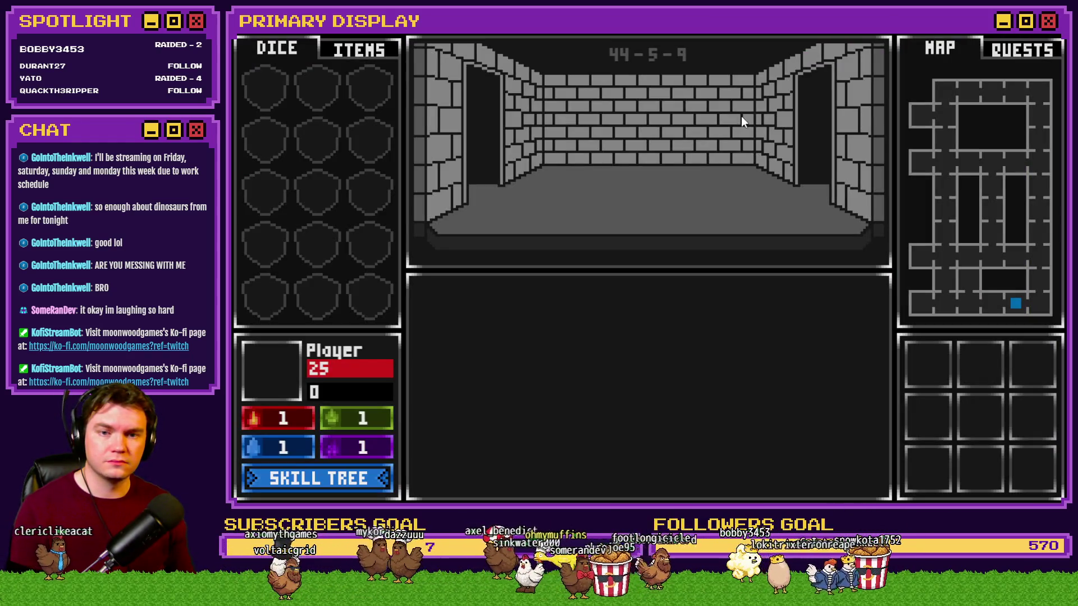
key("F9")
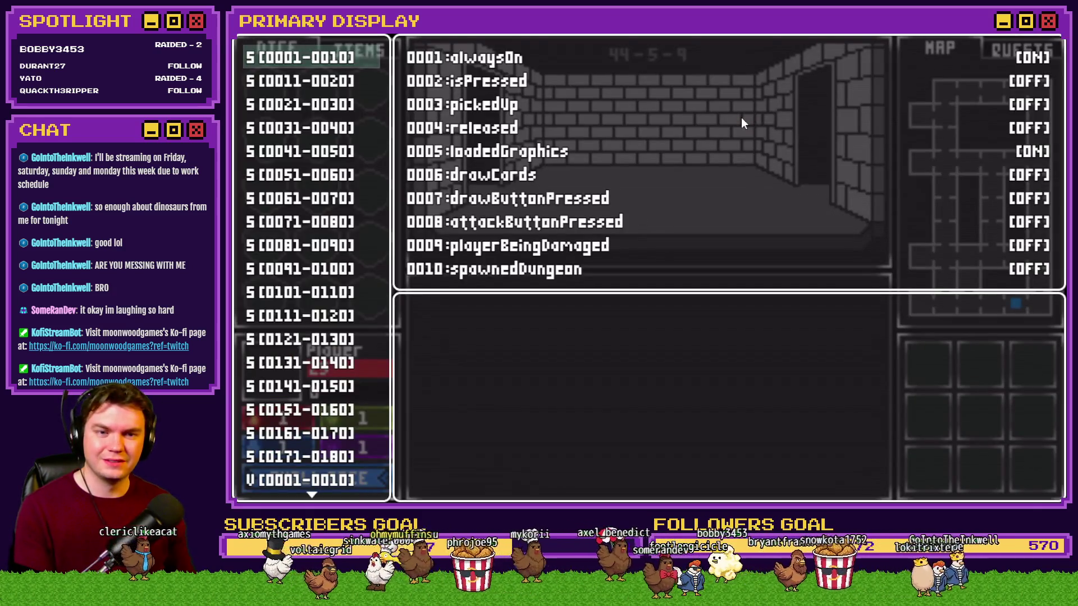
key("Up")
scroll(315, 251, "up", 5)
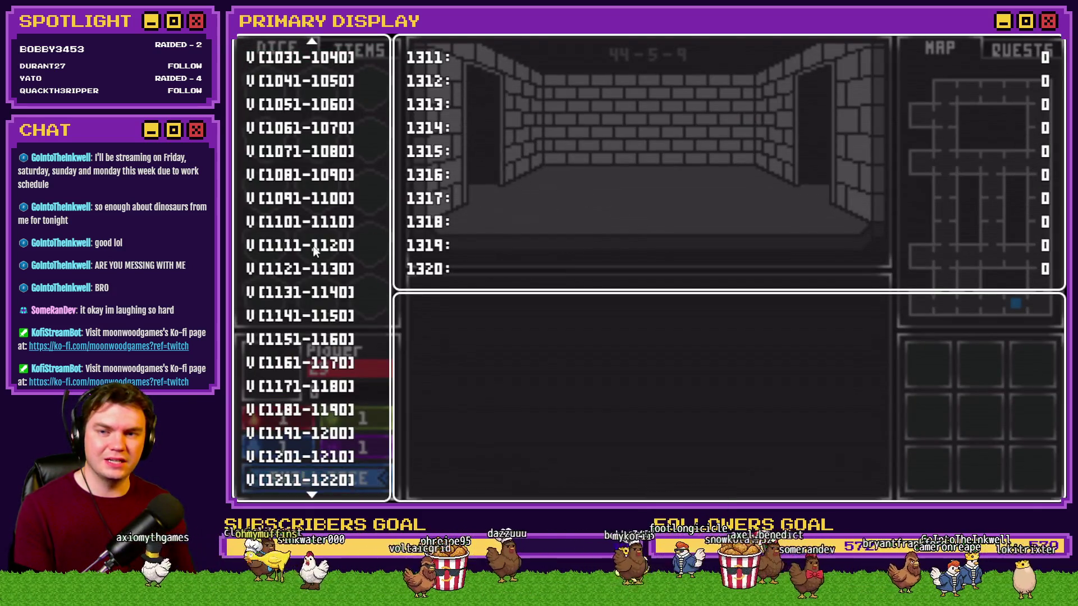
scroll(315, 251, "up", 12)
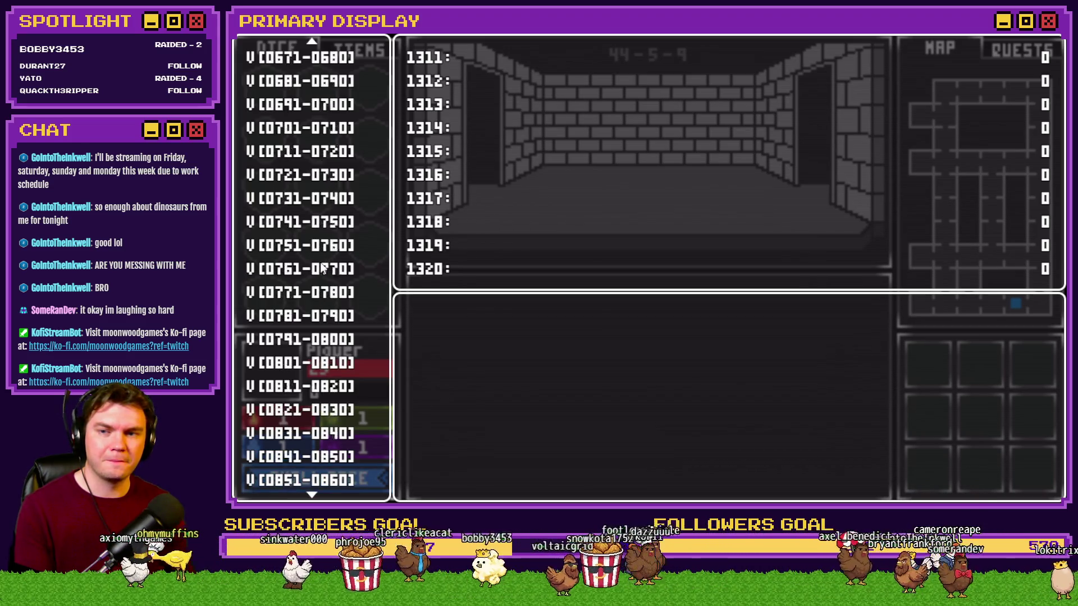
scroll(323, 269, "up", 5)
mouse_move(322, 223)
key("Up")
key("Up")
key("Up")
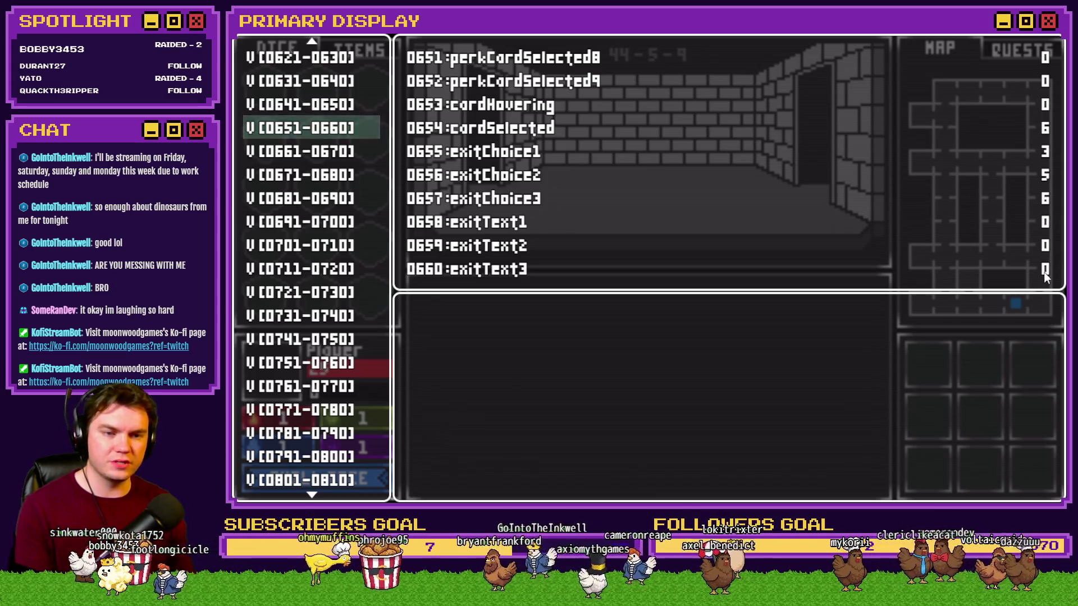
left_click(1048, 37)
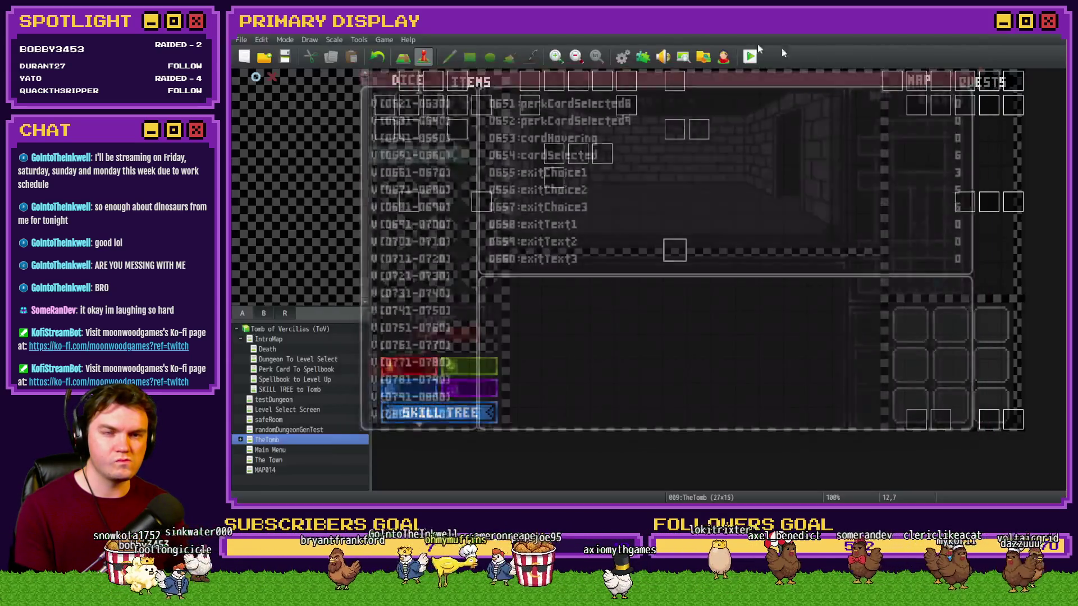
Step: Open RTG v2.0 in the database and look over the exitChoice2 and exitChoice3 loop blocks
key("F9")
scroll(922, 373, "down", 10)
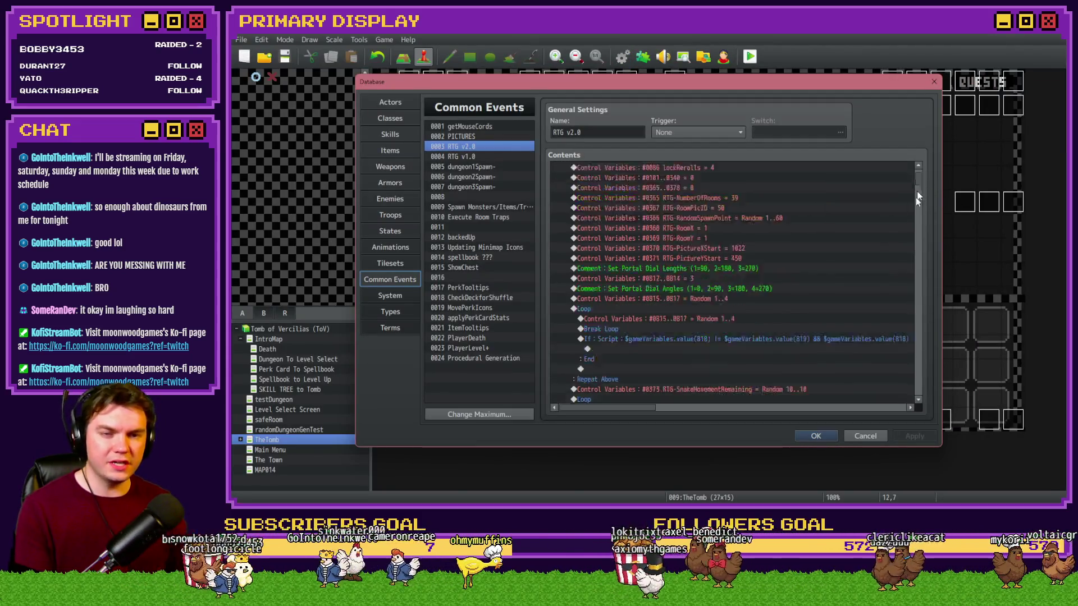
left_click_drag(922, 373, 927, 413)
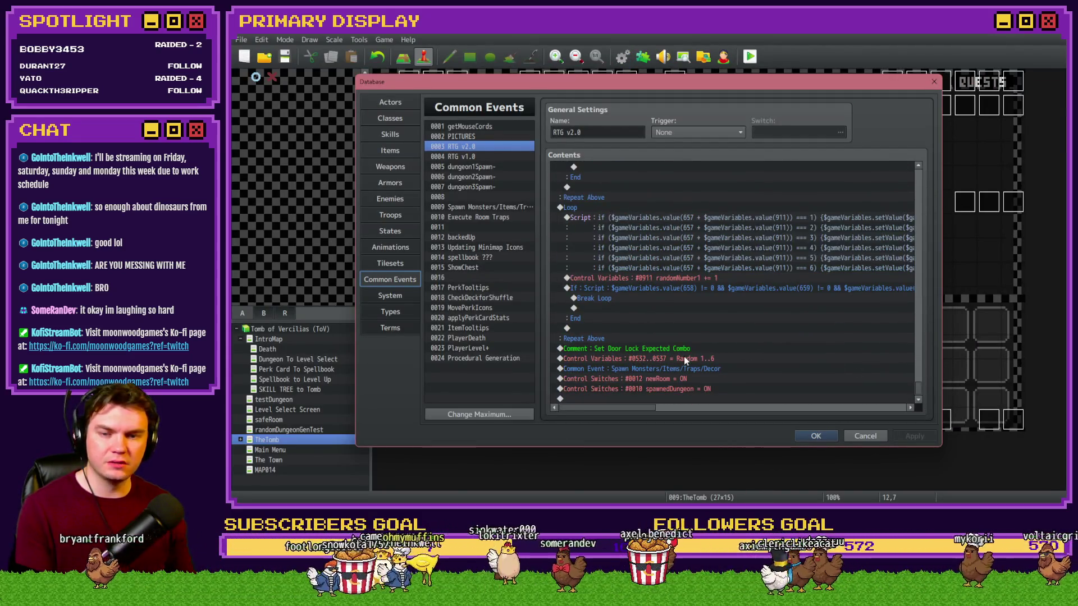
scroll(683, 356, "up", 5)
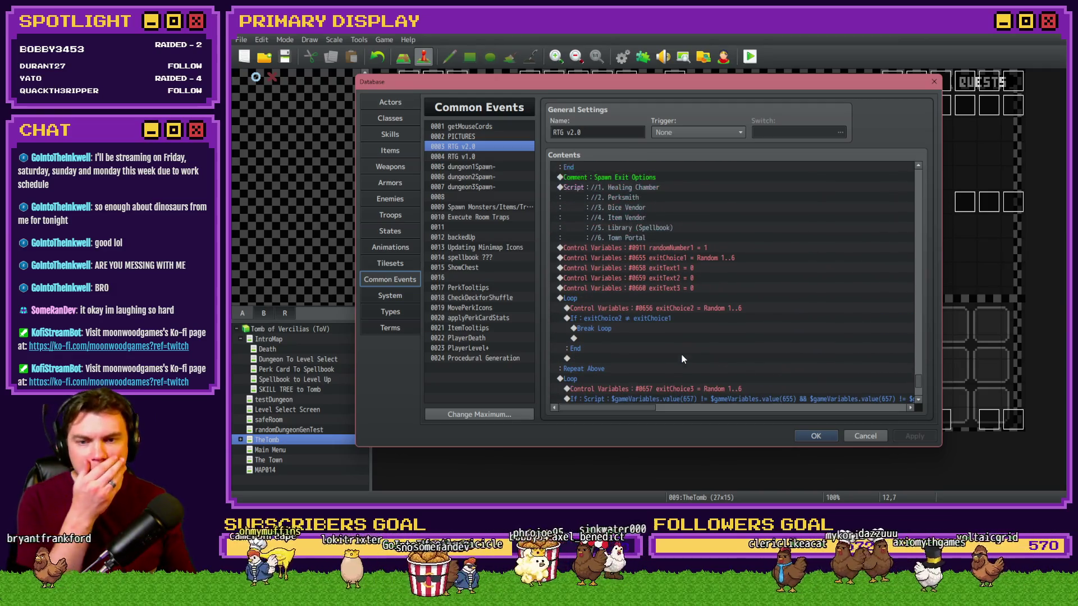
left_click(623, 301)
scroll(624, 298, "down", 2)
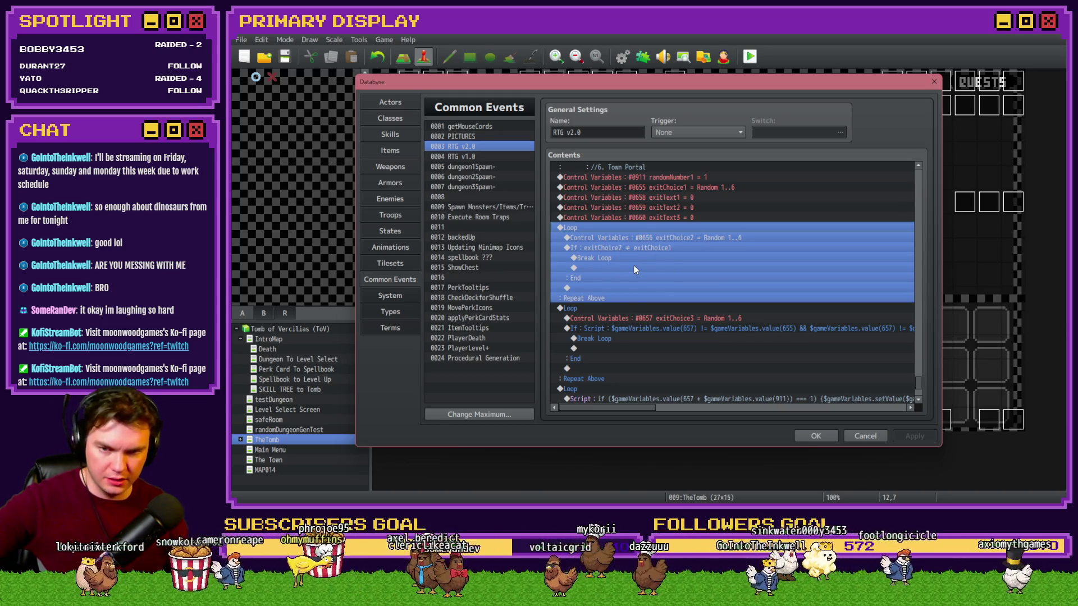
scroll(633, 265, "down", 2)
left_click(587, 261)
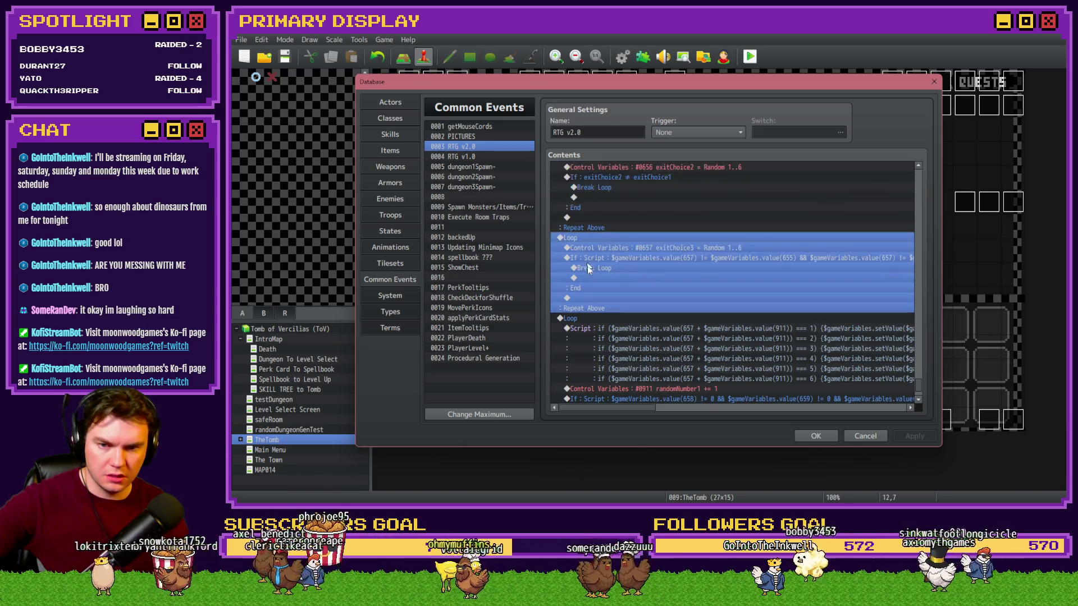
scroll(629, 287, "up", 2)
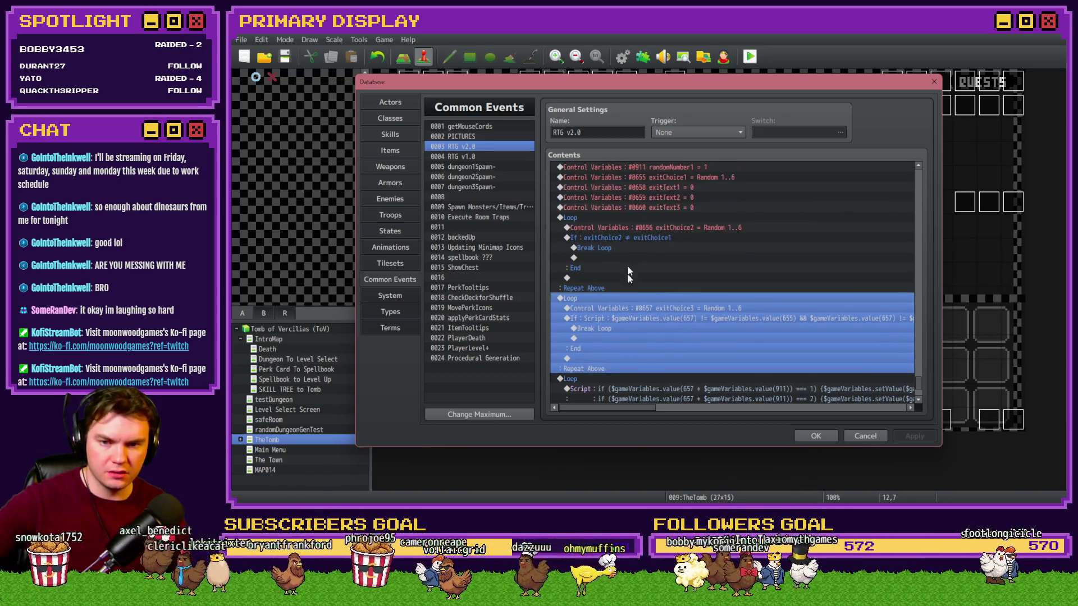
scroll(622, 238, "up", 1)
scroll(623, 243, "up", 1)
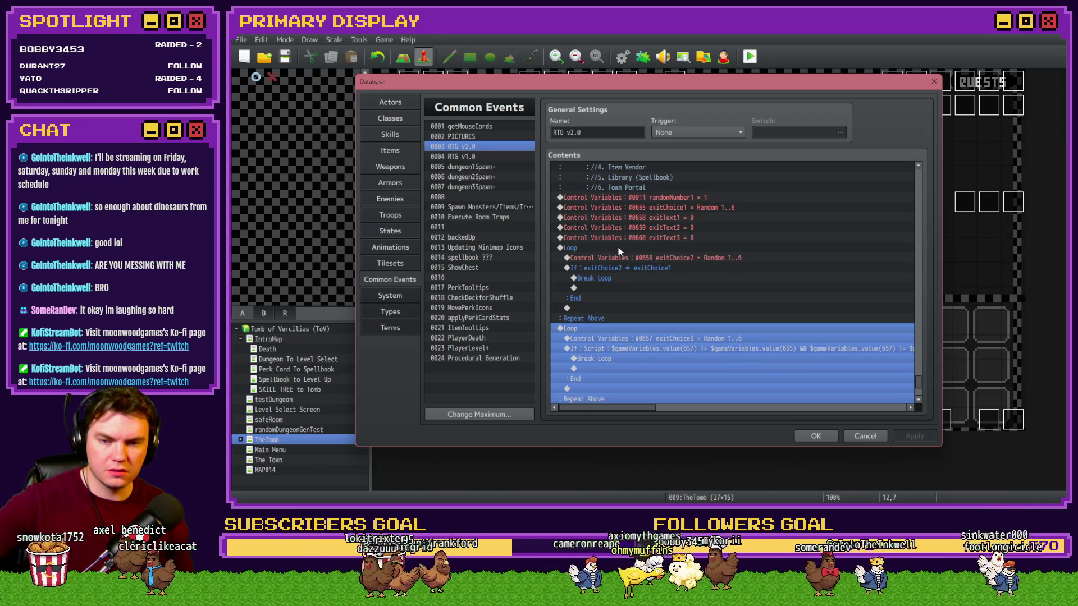
Step: Move the exitChoice1 = Random 1..6 line to just below the exitText3 = 0 reset
left_click(667, 209)
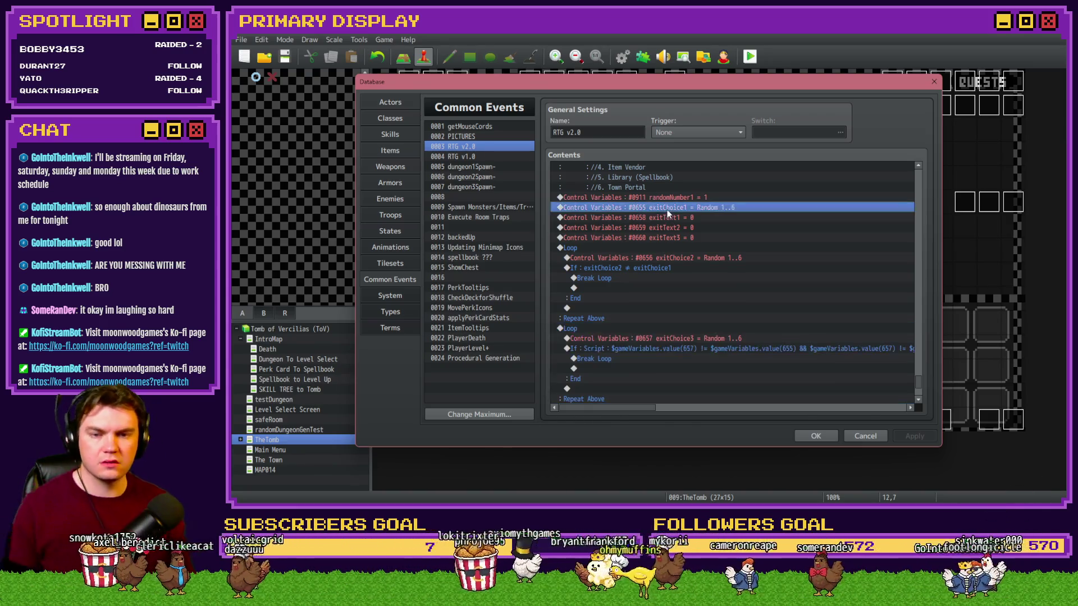
key("Delete")
left_click(653, 238)
key("ctrl+v")
left_click(653, 238)
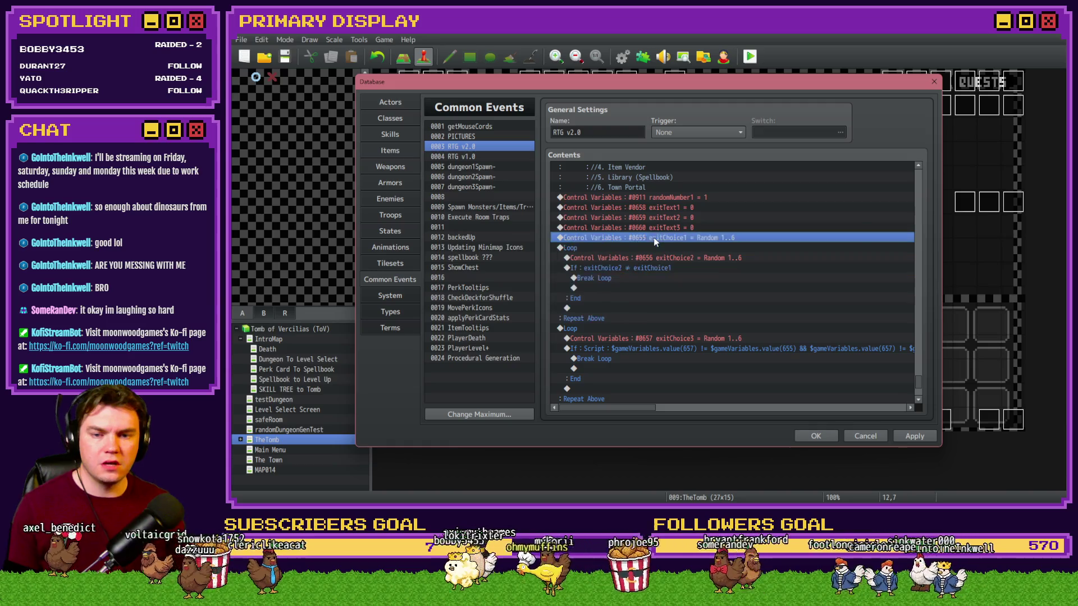
Step: Check the exitChoice2 and exitChoice3 roll lines and the exitChoice3 uniqueness check block
left_click(659, 260)
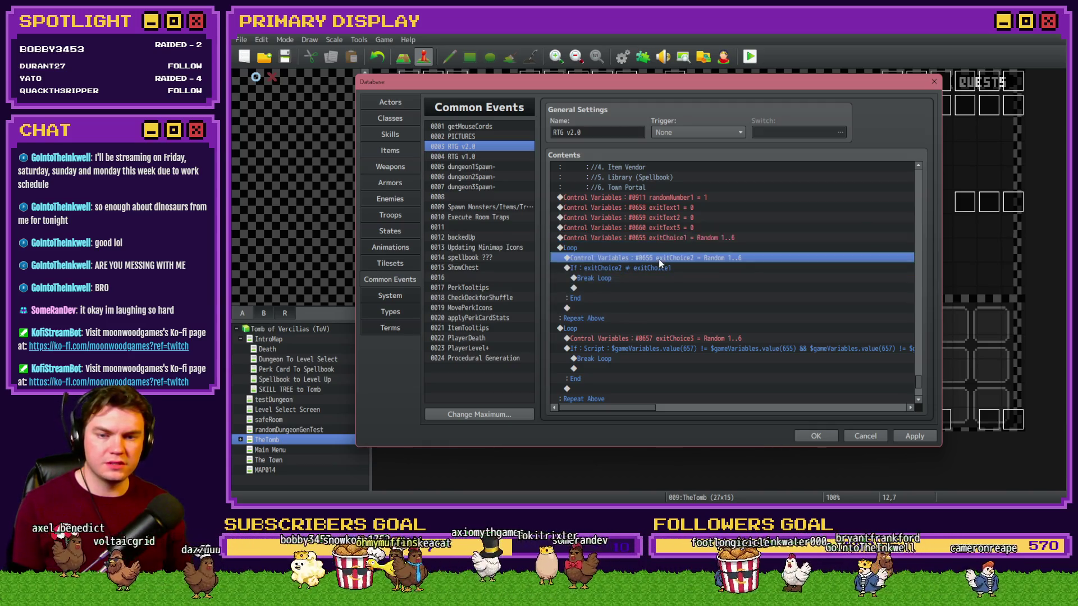
scroll(662, 264, "down", 2)
left_click(666, 278)
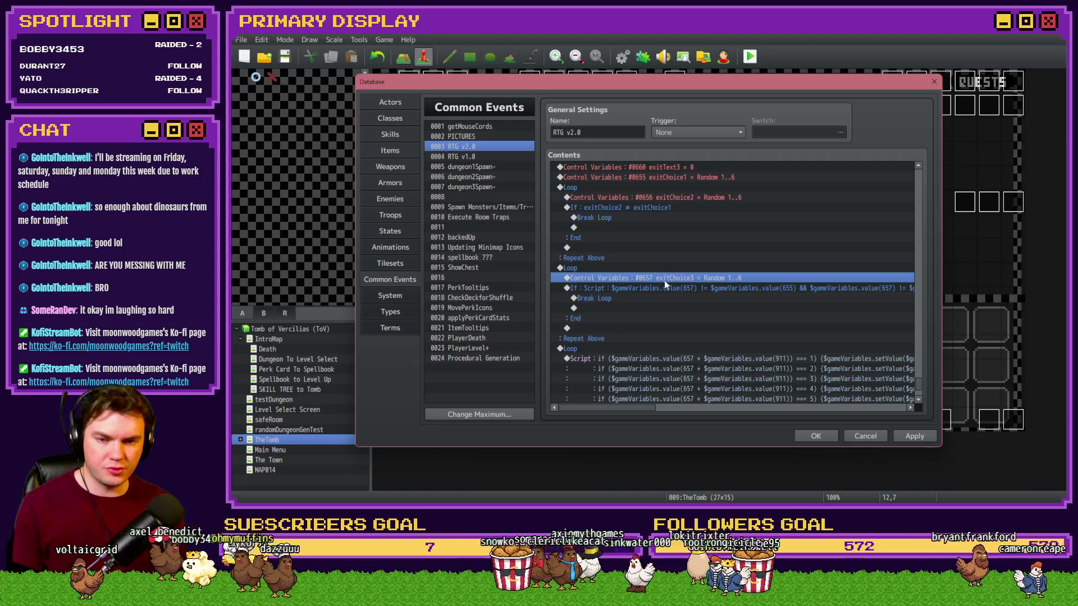
left_click(669, 291)
left_click_drag(652, 412, 615, 405)
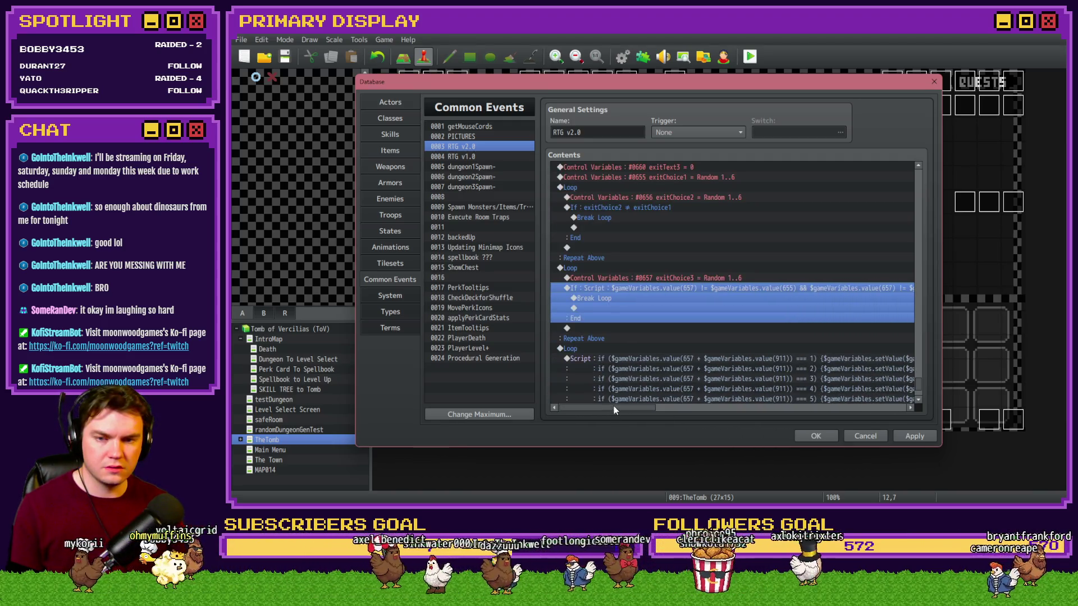
left_click(609, 187)
Step: Insert a red Flash Screen (255,0,0,68) lasting 20 frames after the exitChoice1 roll
double_click(609, 189)
left_click(641, 132)
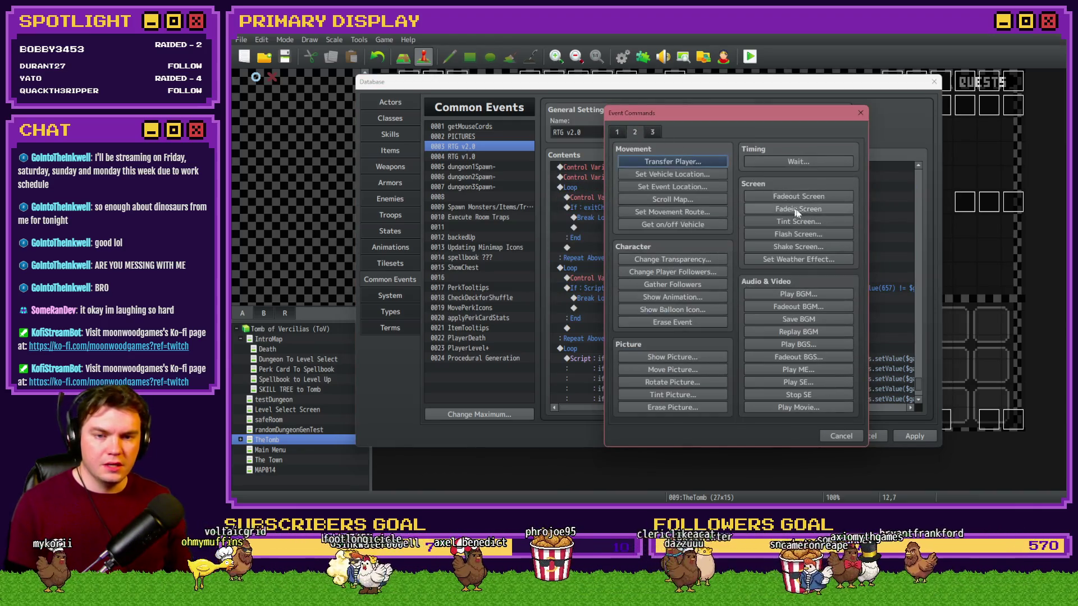
left_click(800, 224)
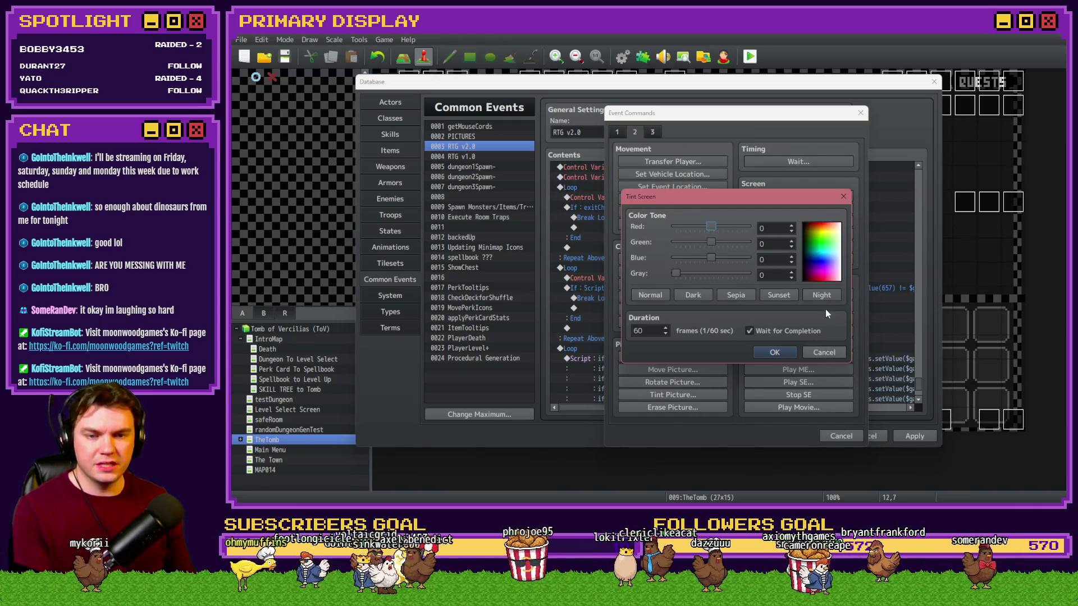
left_click(824, 352)
left_click(800, 238)
left_click_drag(746, 251, 614, 258)
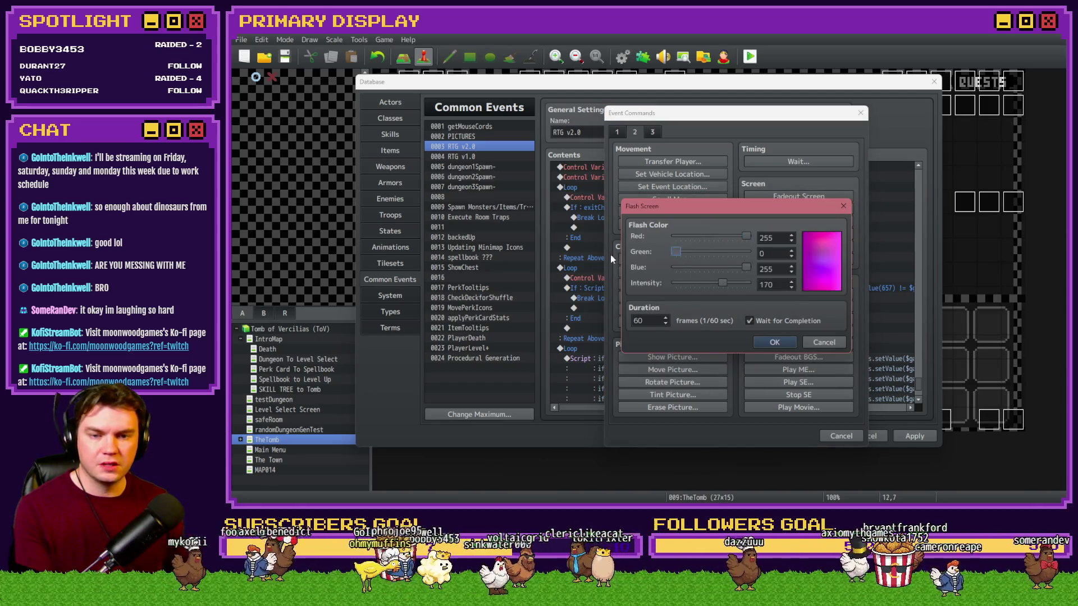
mouse_move(747, 268)
left_mouse_down()
mouse_move(676, 267)
mouse_move(686, 298)
left_mouse_up()
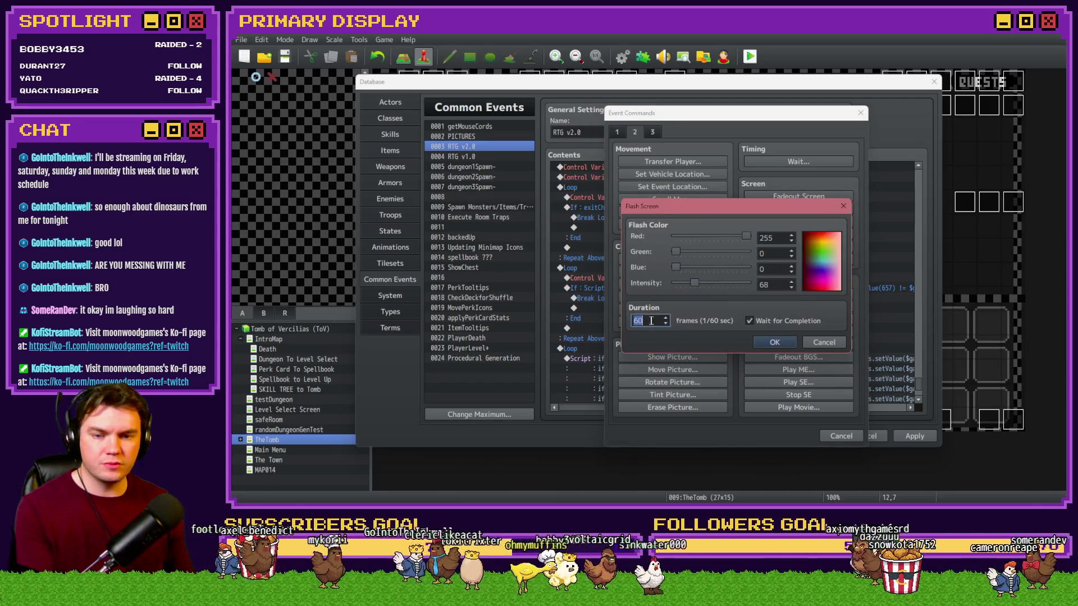
left_click(769, 343)
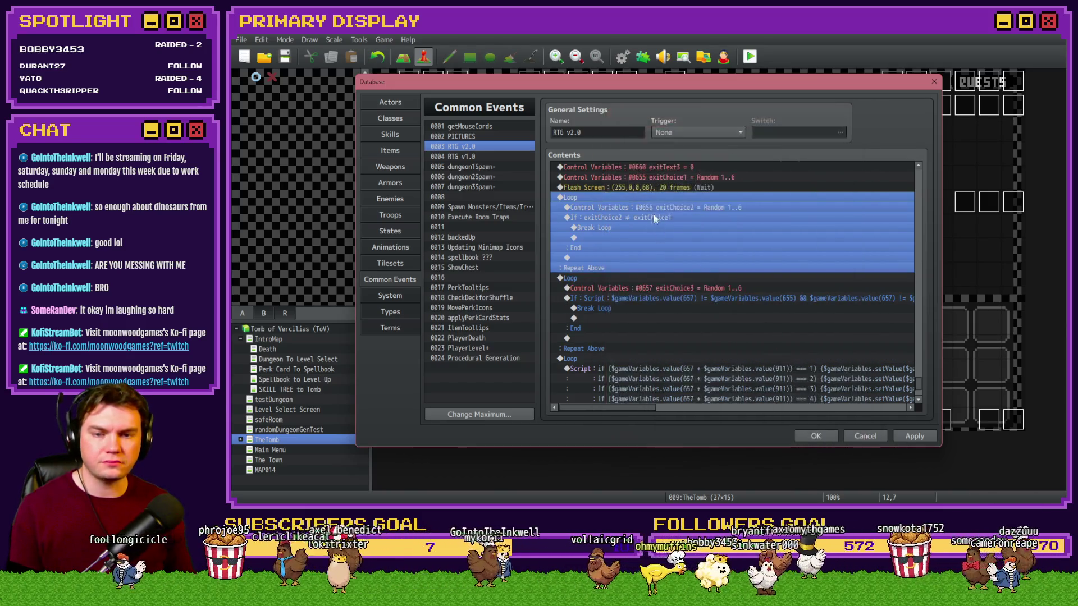
Step: Paste a copy of the flash above the exitChoice2 loop's Break Loop and make it green
key("ctrl+c")
left_click(645, 228)
key("ctrl+v")
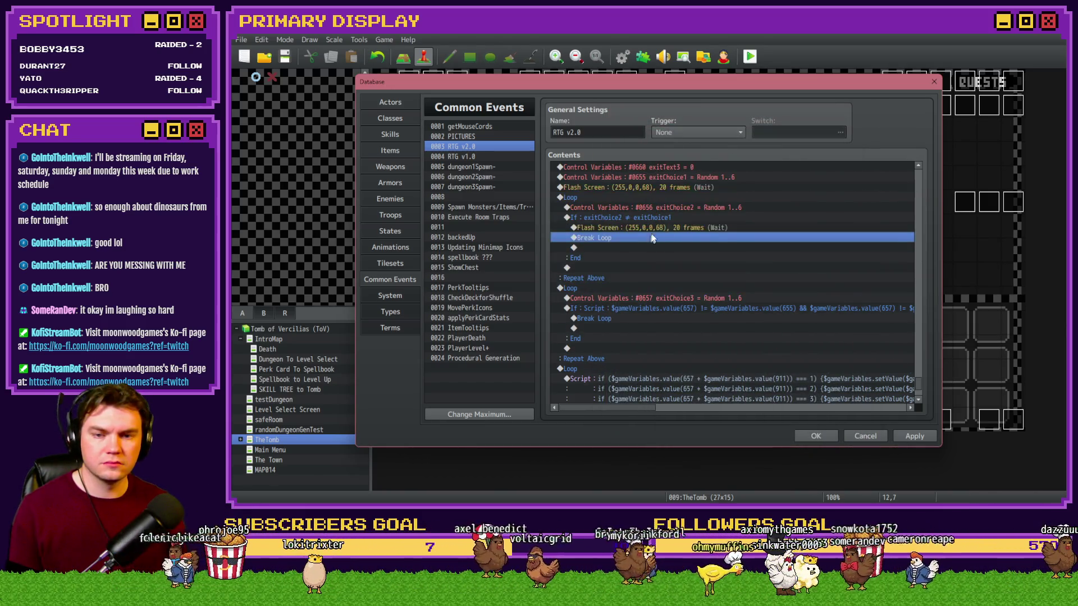
double_click(644, 227)
mouse_move(678, 256)
left_mouse_down()
mouse_move(742, 255)
mouse_move(673, 248)
left_mouse_up()
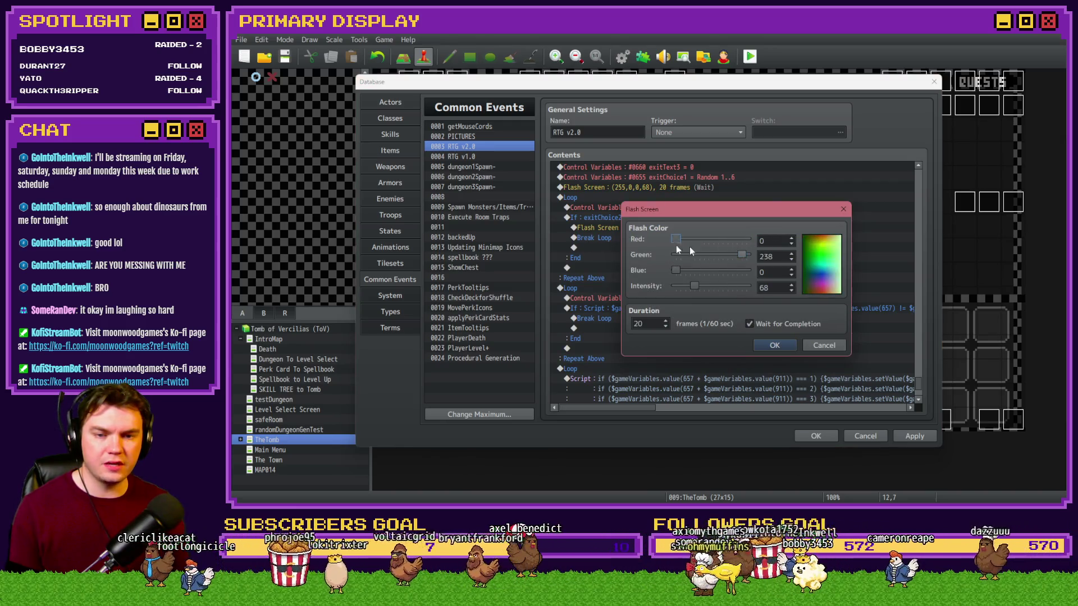
left_click(774, 345)
Step: Paste another copy above the exitChoice3 loop's Break Loop and make it blue
key("ctrl+c")
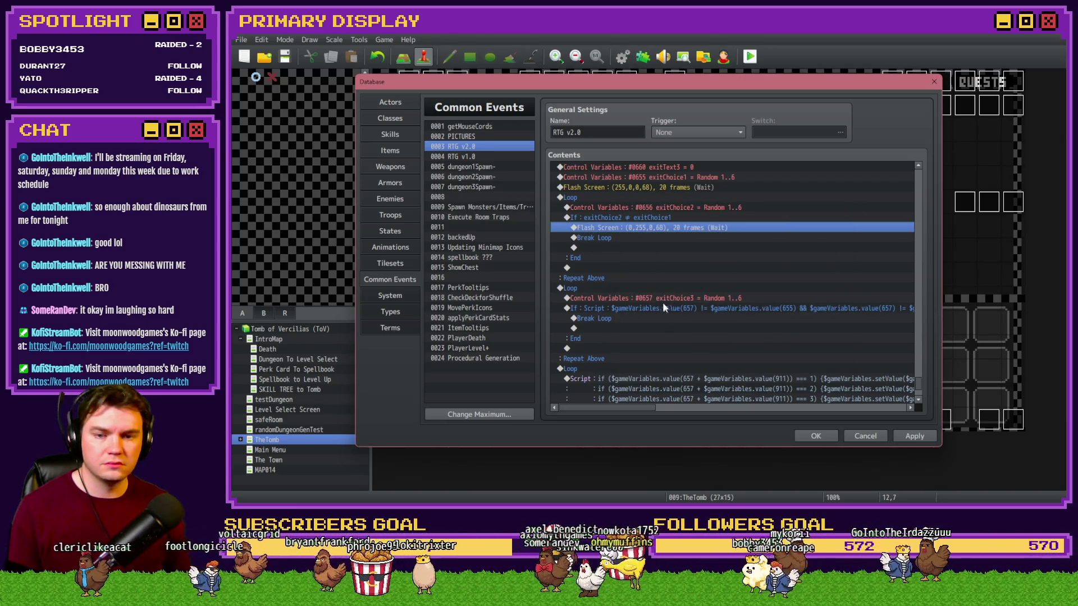
left_click(648, 319)
key("ctrl+v")
double_click(657, 318)
mouse_move(676, 270)
left_mouse_down()
mouse_move(746, 270)
mouse_move(631, 254)
left_mouse_up()
left_click(775, 346)
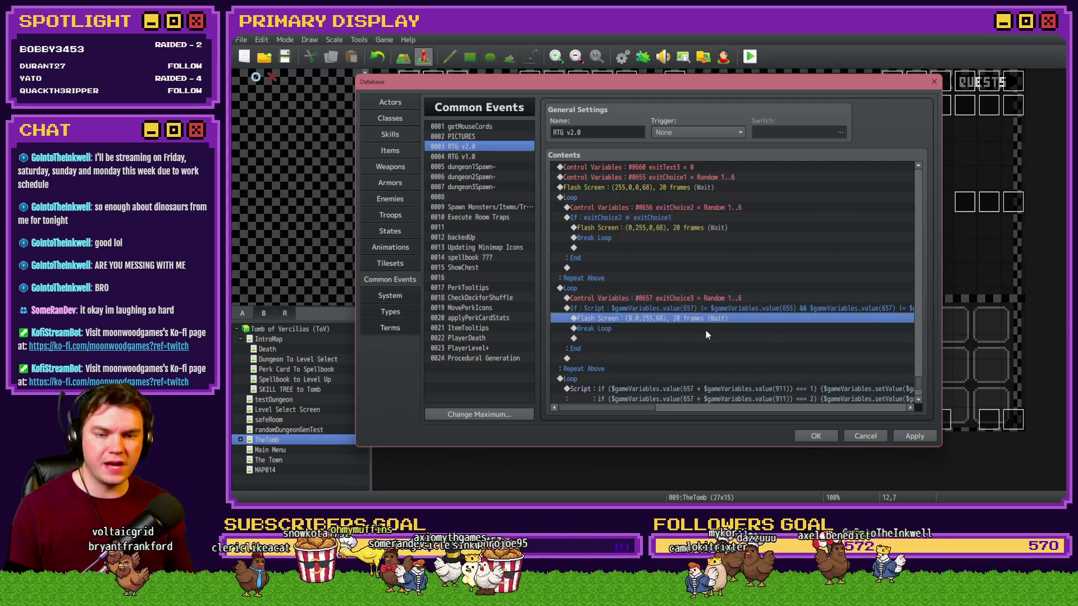
left_click(588, 248)
scroll(601, 305, "down", 2)
scroll(601, 305, "down", 2)
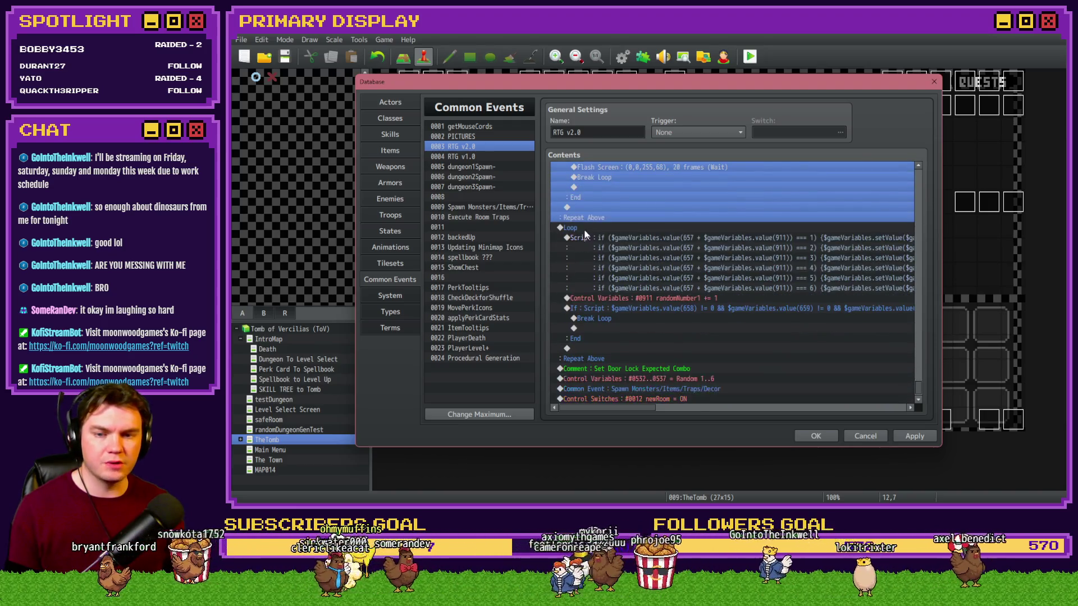
Step: Review the exit-to-door mapping loop and the rest of RTG v2.0, then close the database with OK
left_click(641, 239)
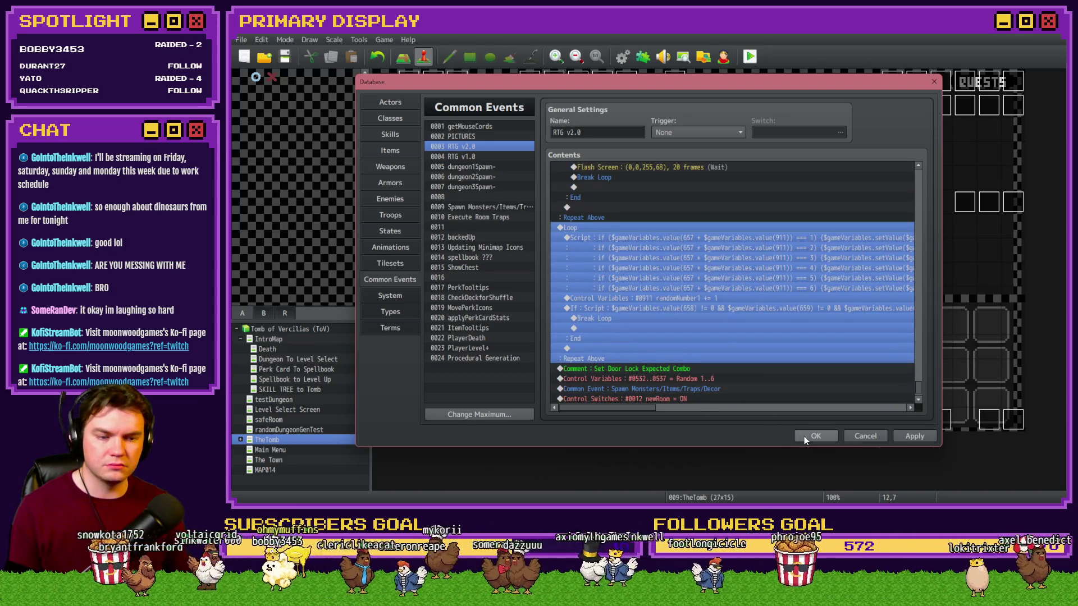
scroll(659, 349, "up", 2)
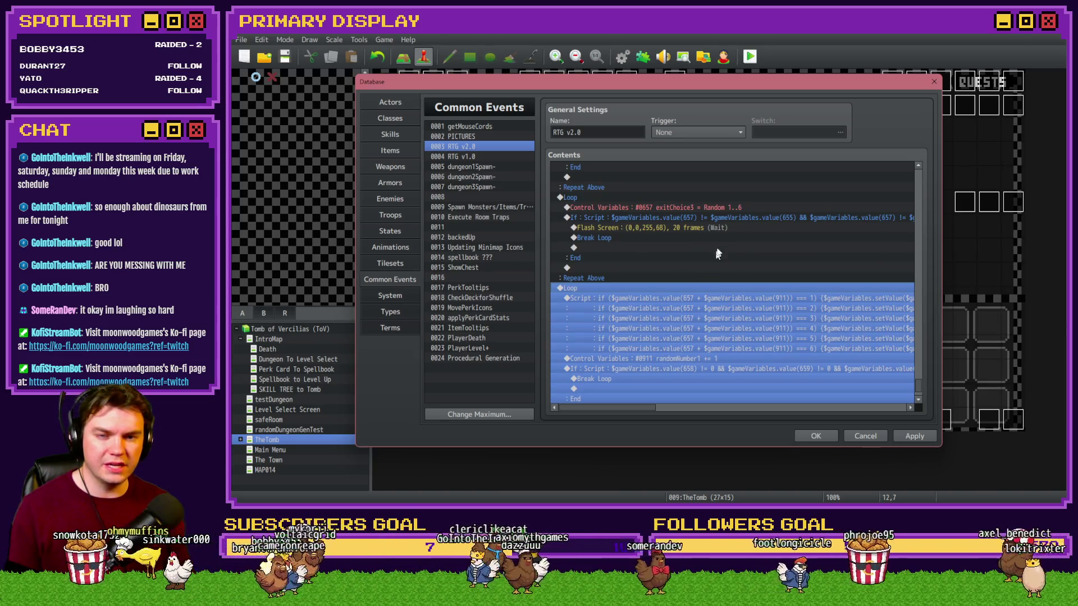
scroll(686, 289, "up", 1)
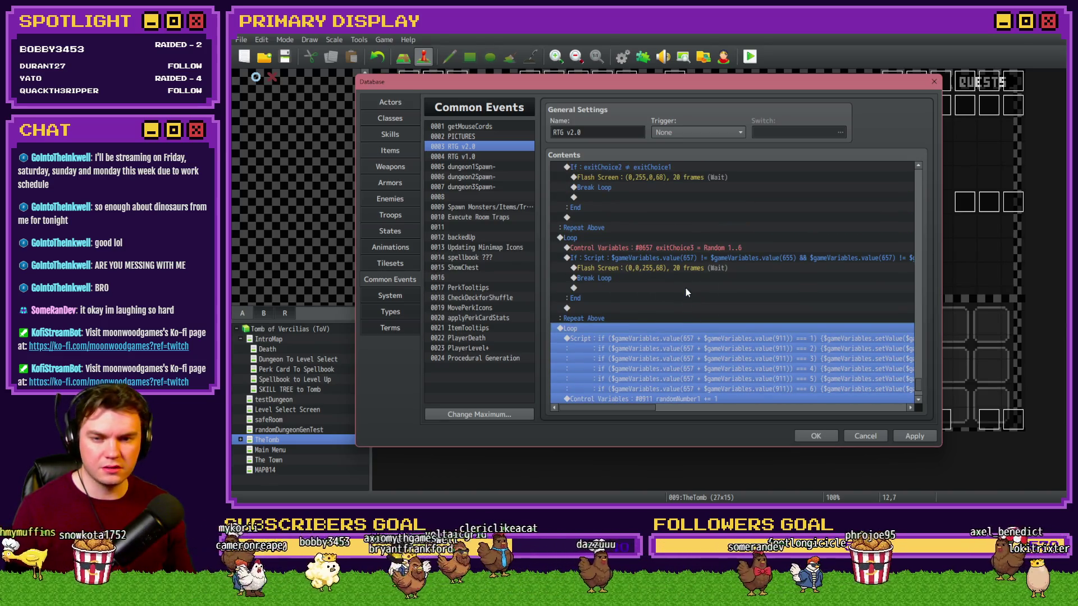
scroll(686, 295, "up", 1)
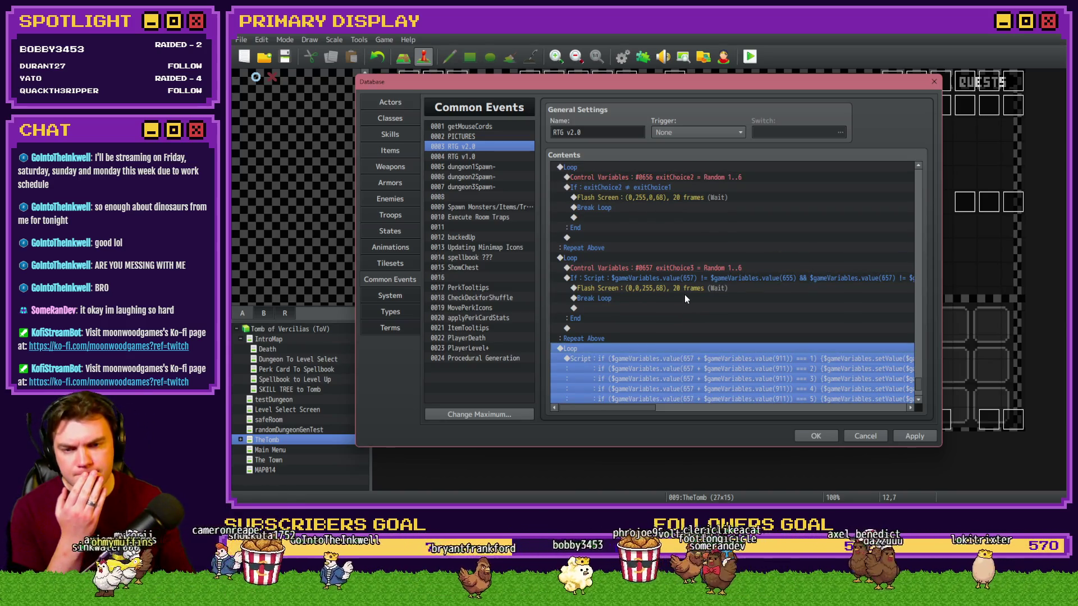
mouse_move(635, 407)
left_mouse_down()
mouse_move(661, 409)
mouse_move(642, 409)
left_mouse_up()
scroll(632, 369, "up", 3)
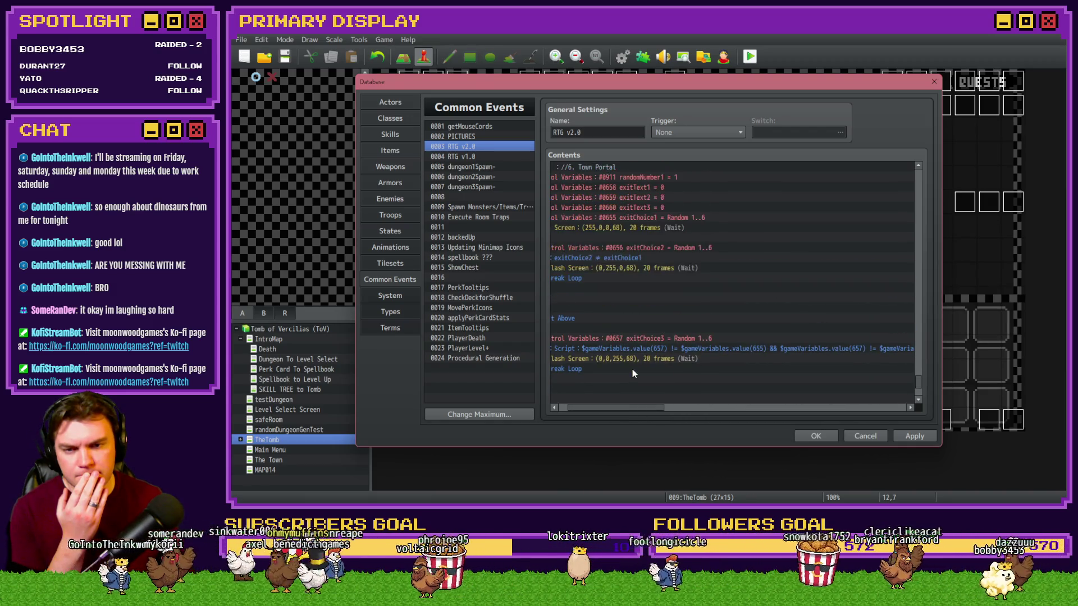
left_click(815, 436)
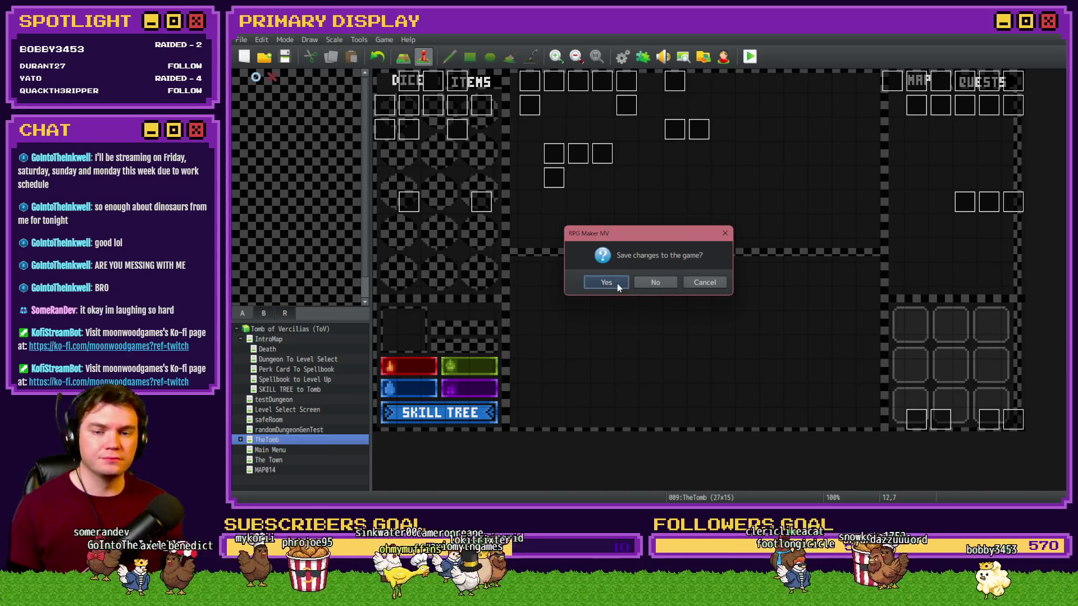
Step: Save and playtest, take Mathra's Ale Soaked Gauntlet perk card, then close the test window
left_click(618, 284)
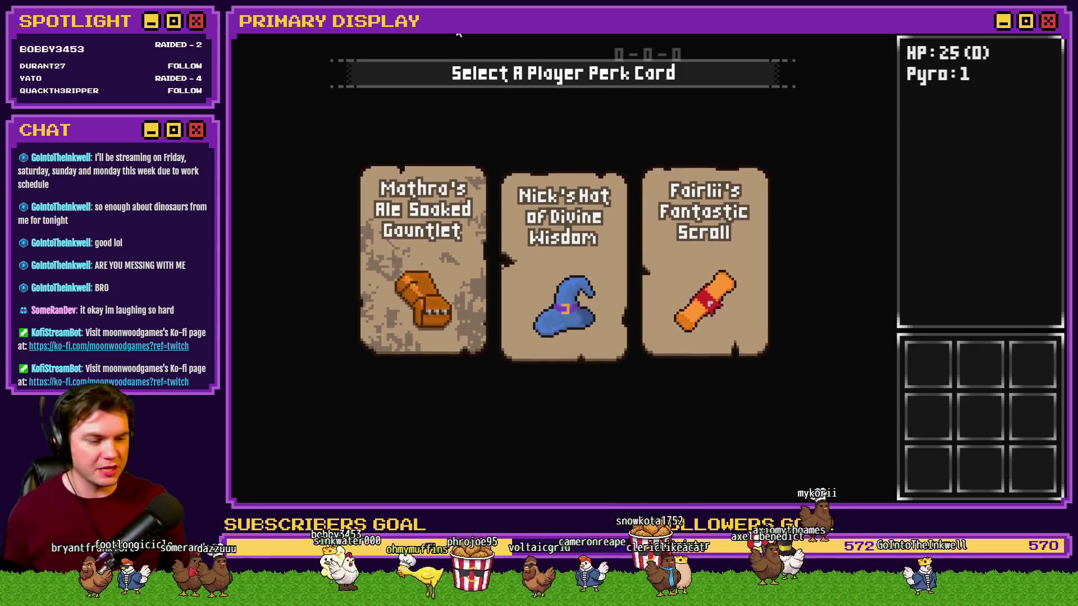
left_click(466, 171)
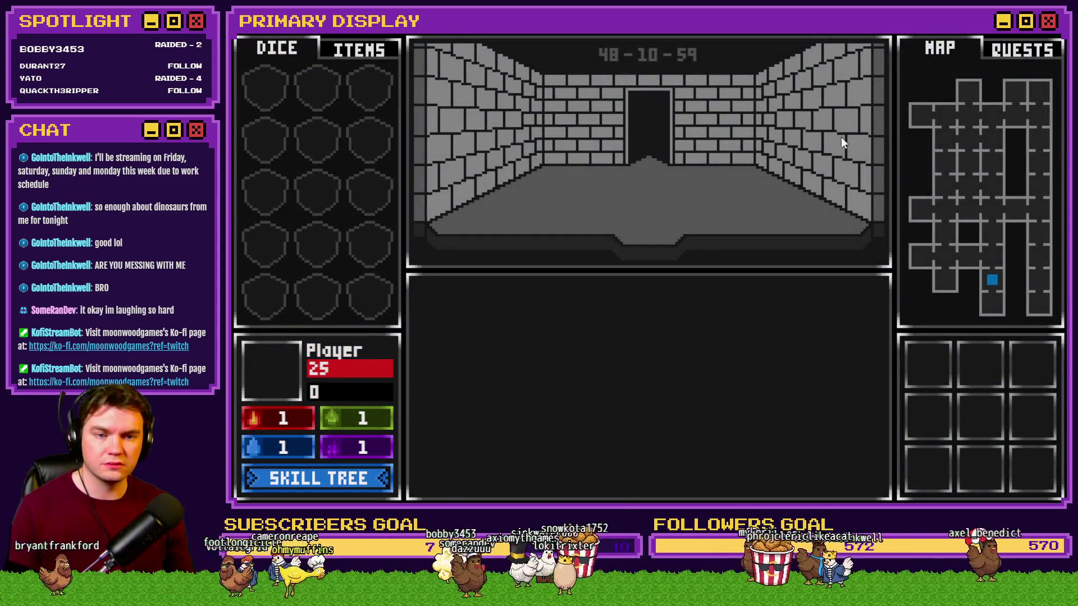
left_click(1058, 36)
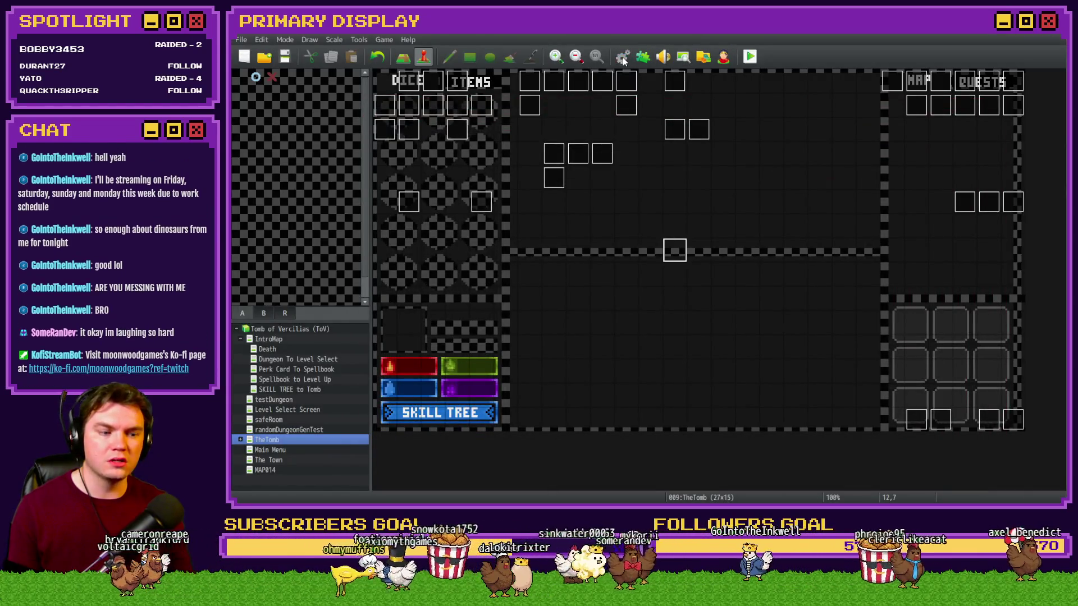
Step: Check the exit-mapping loop's six-line script, close the database, then save and relaunch the playtest
left_click(622, 56)
left_click_drag(918, 177, 923, 386)
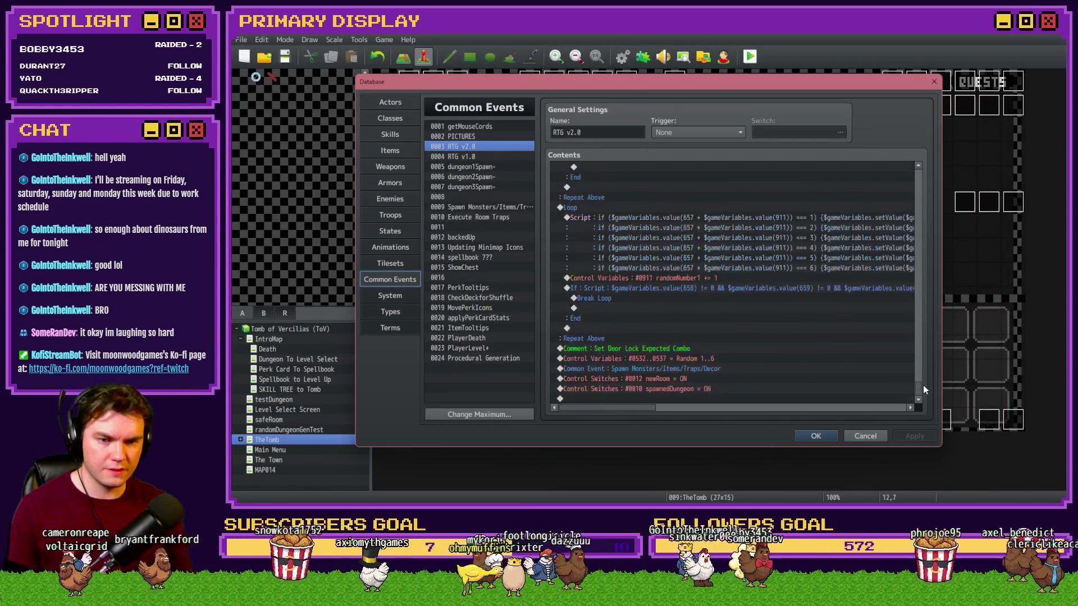
scroll(620, 256, "up", 2)
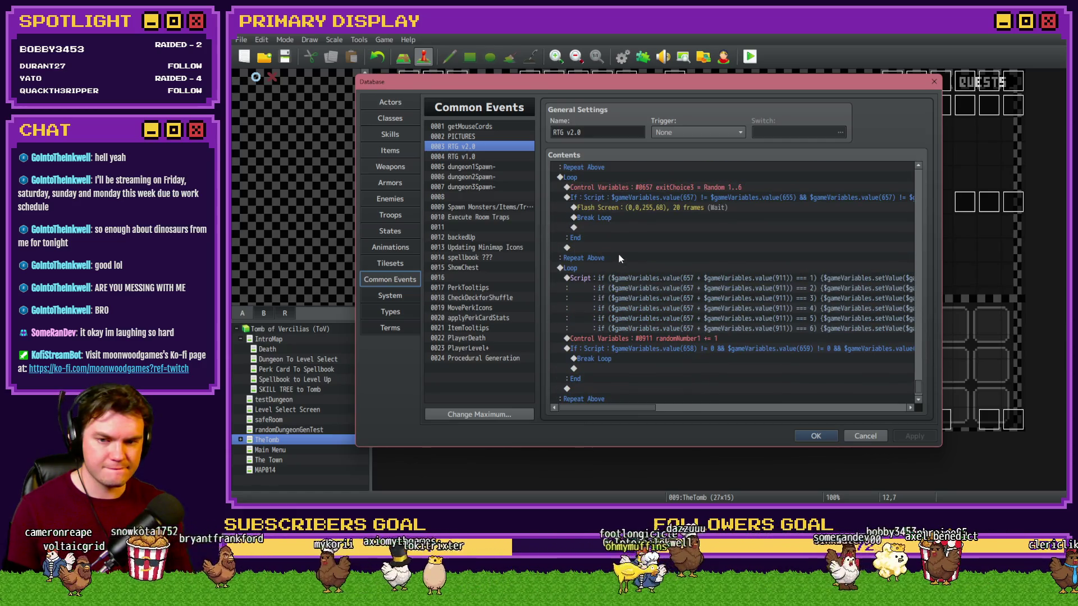
left_click(619, 268)
left_click(662, 280)
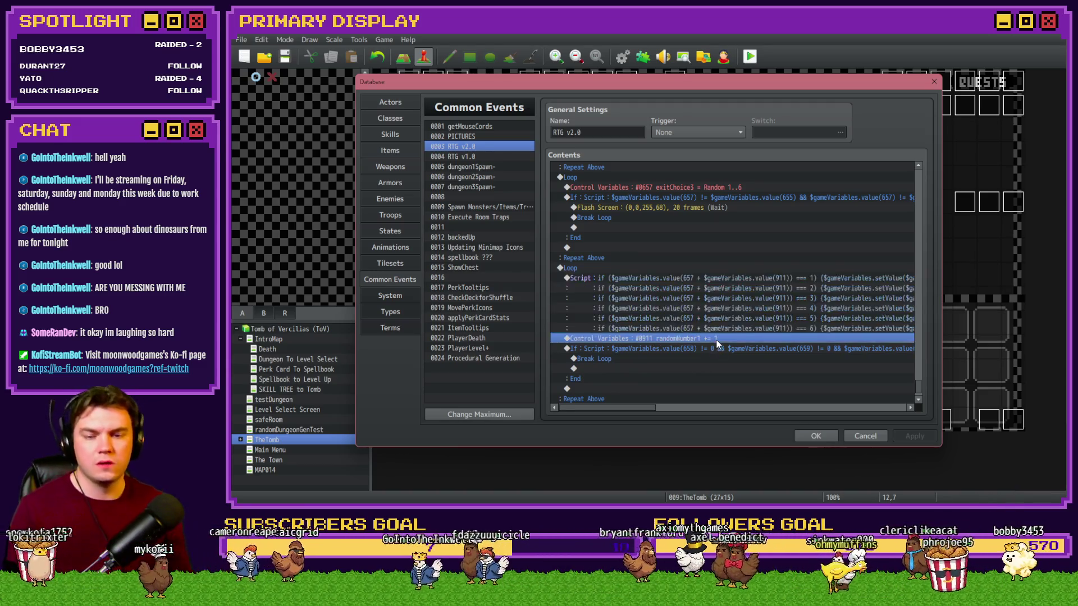
left_click(814, 437)
key("alt+F4")
left_click(601, 286)
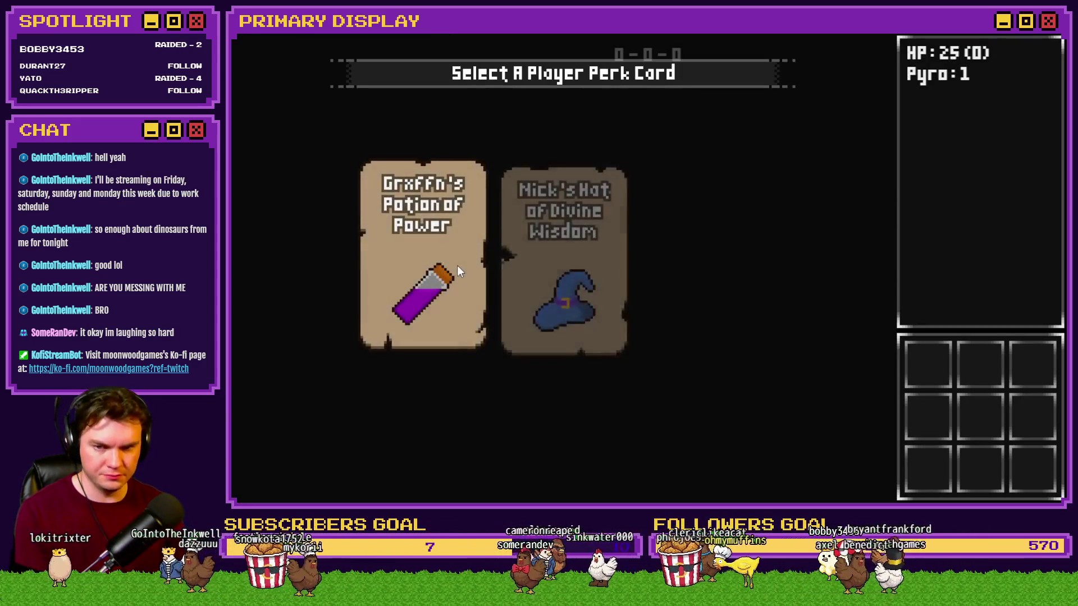
Step: Take Grxffn's Potion of Power card, read randomNumber1 216674 in debug V[0911-0920], then close the test
left_click(457, 263)
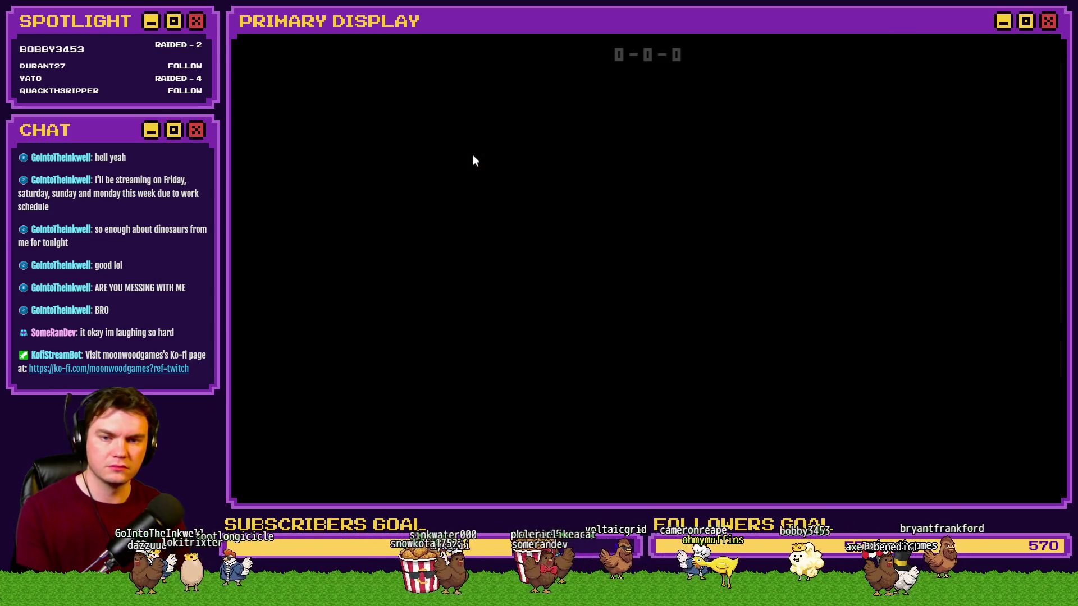
key("F9")
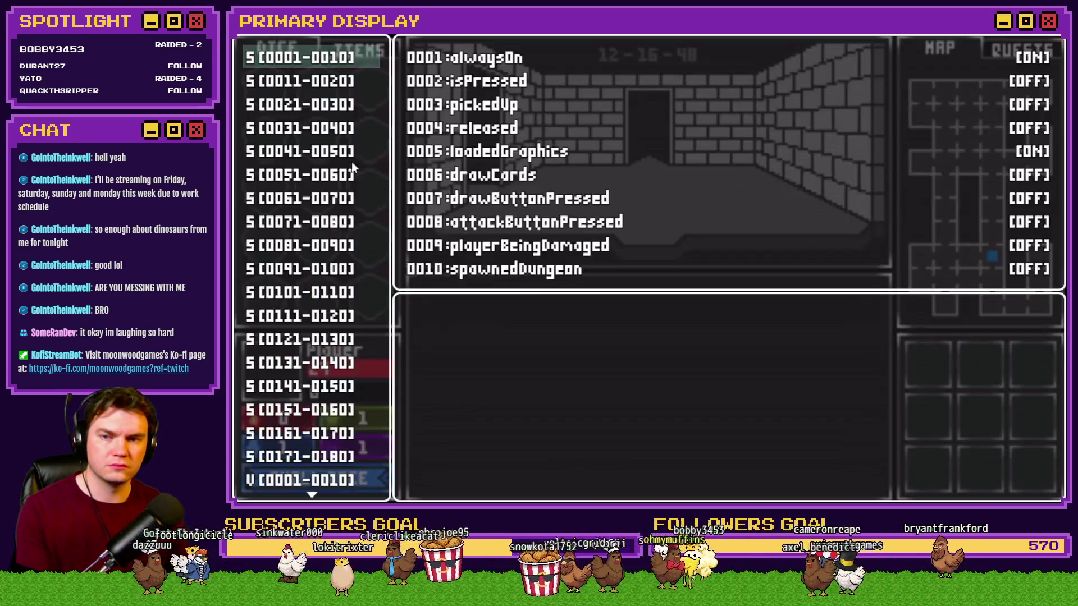
scroll(315, 225, "down", 20)
scroll(332, 270, "up", 3)
scroll(332, 271, "up", 5)
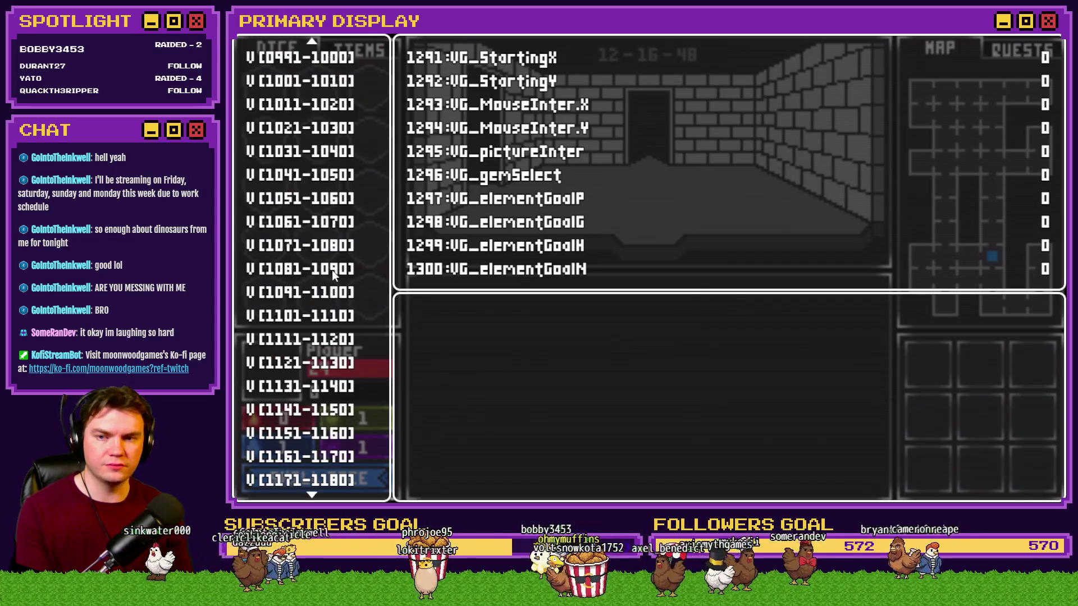
key("Up")
key("Up")
key("Up")
key("Up")
key("Up")
key("Up")
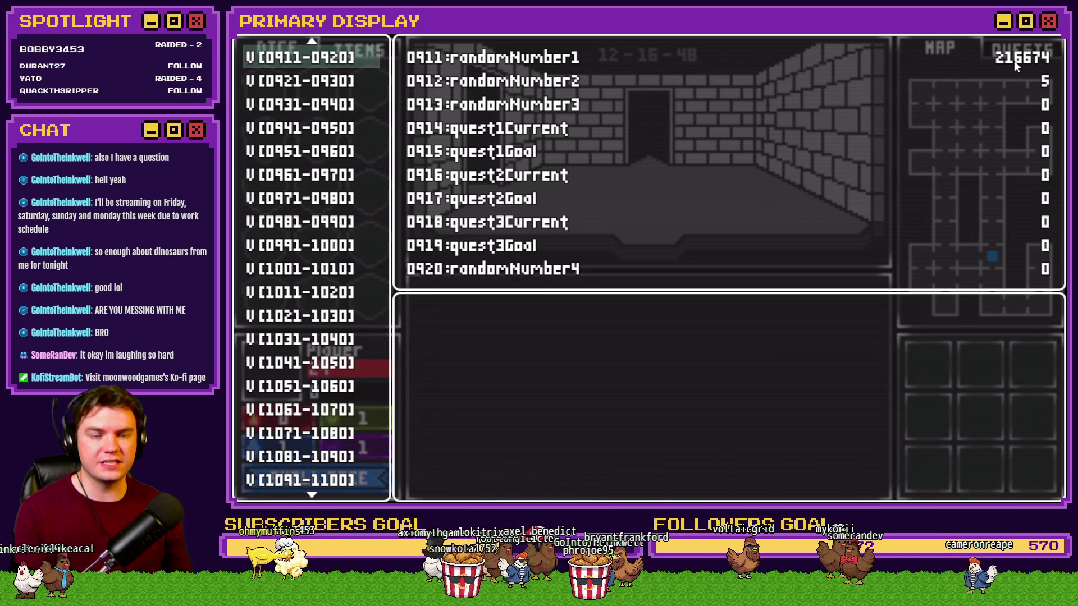
key("alt+F4")
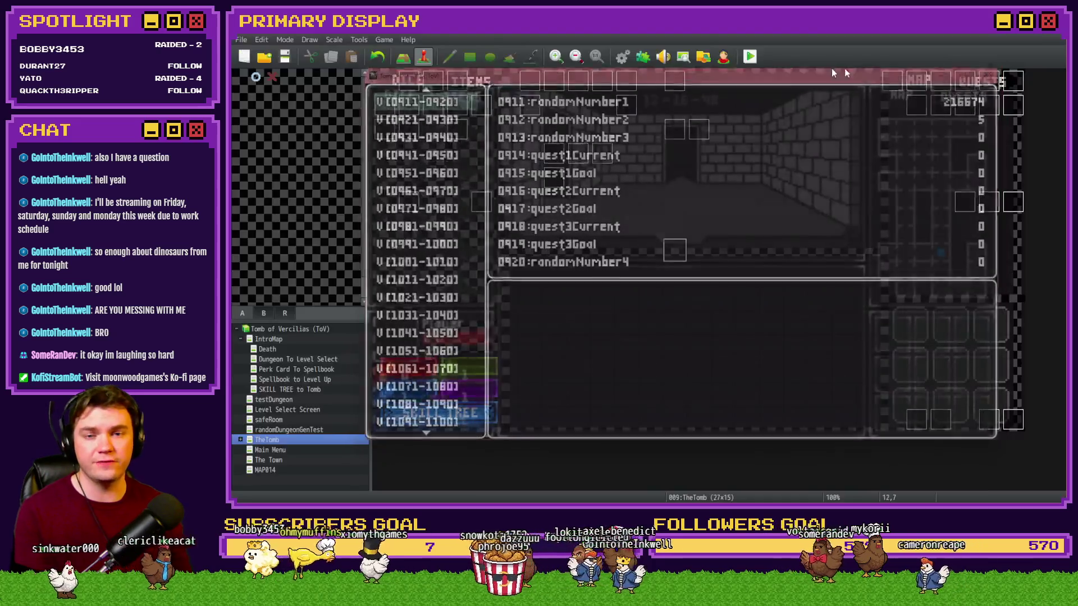
Step: Scroll through RTG v2.0's Contents, close the database, then save and launch another playtest
key("F9")
left_click_drag(912, 208, 915, 393)
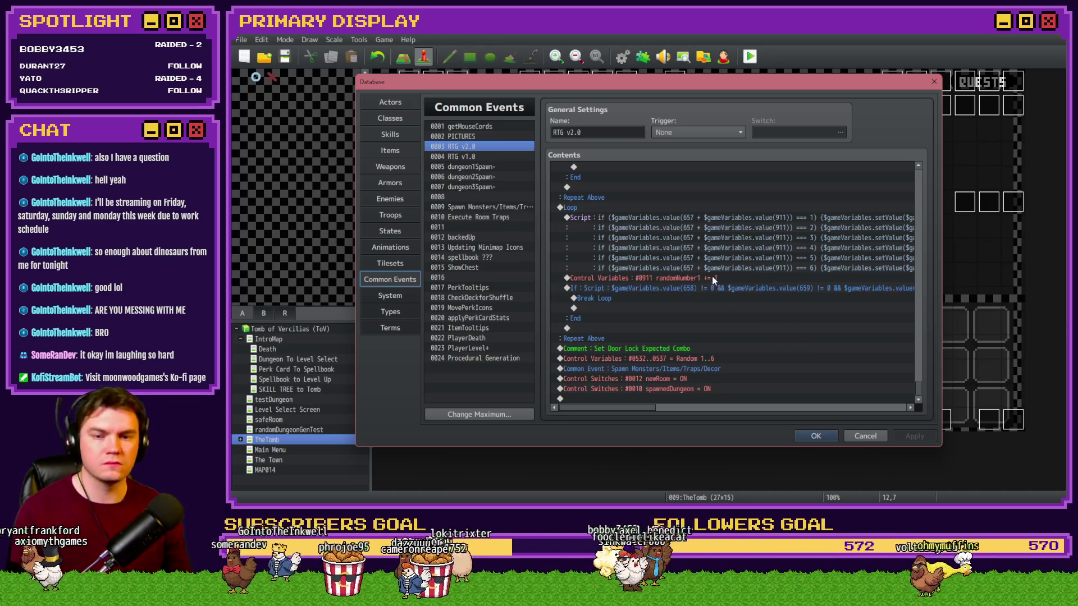
left_click(806, 438)
left_click(750, 56)
key("Return")
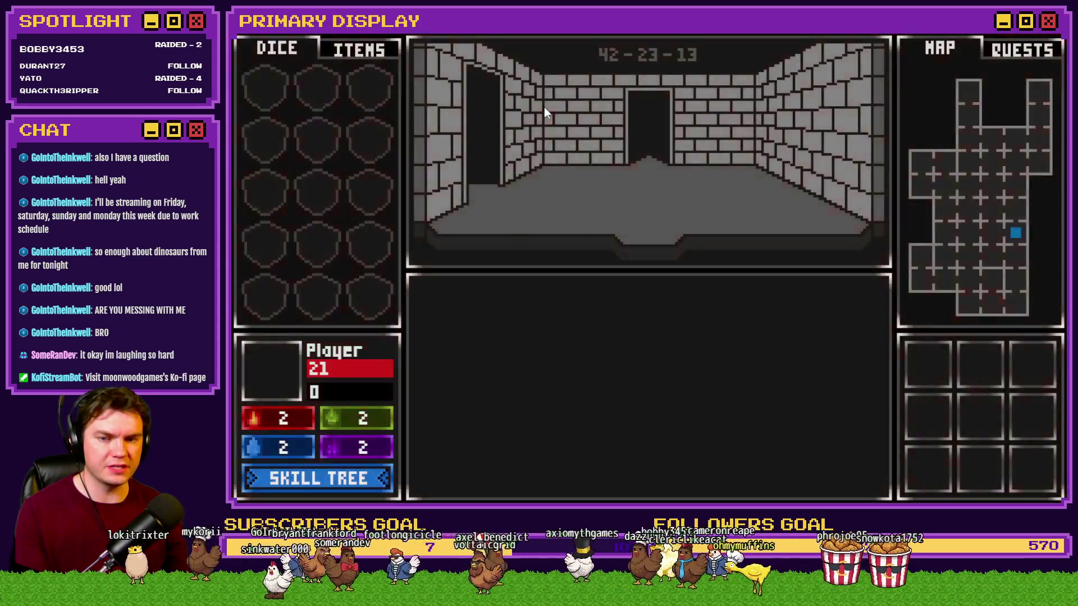
Step: Read randomNumber1 1 and randomNumber2 5 in the debug view, close the test, and reopen RTG v2.0
key("F9")
scroll(324, 178, "down", 15)
scroll(316, 195, "up", 10)
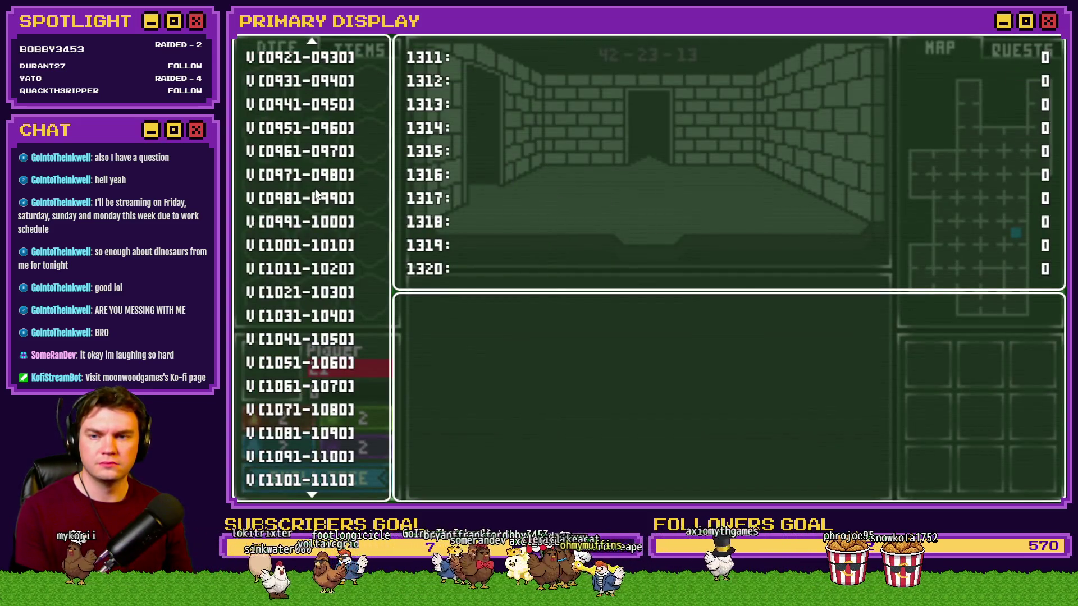
scroll(311, 59, "up", 1)
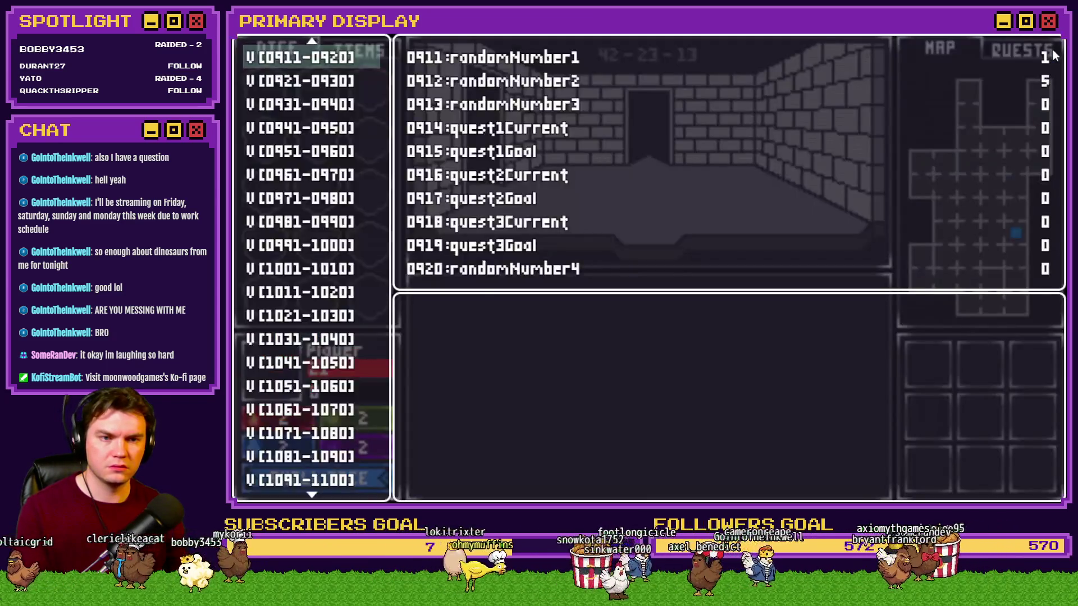
key("alt+F4")
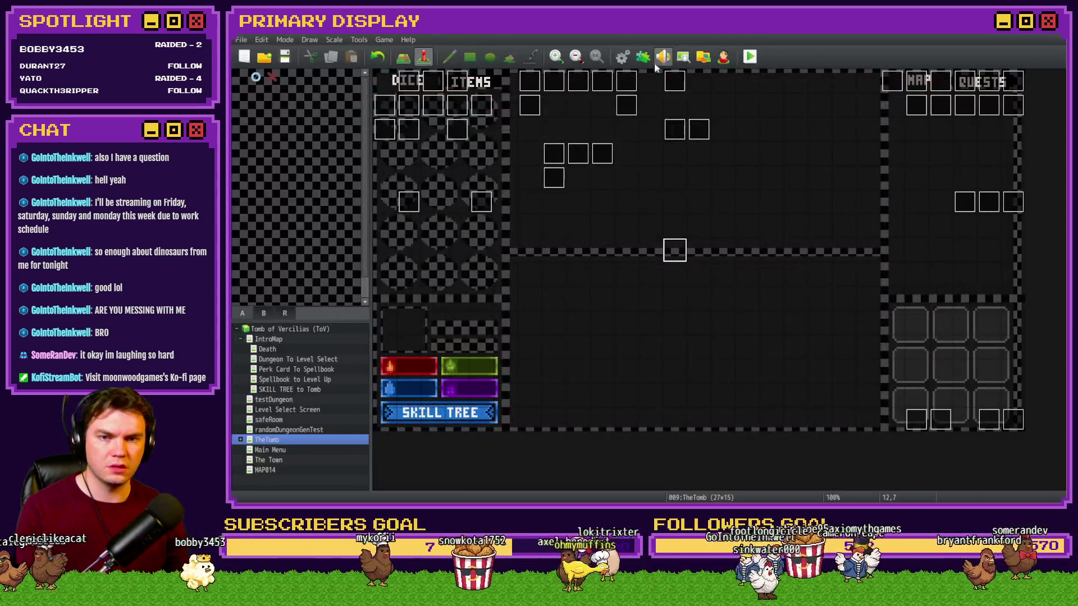
left_click(622, 56)
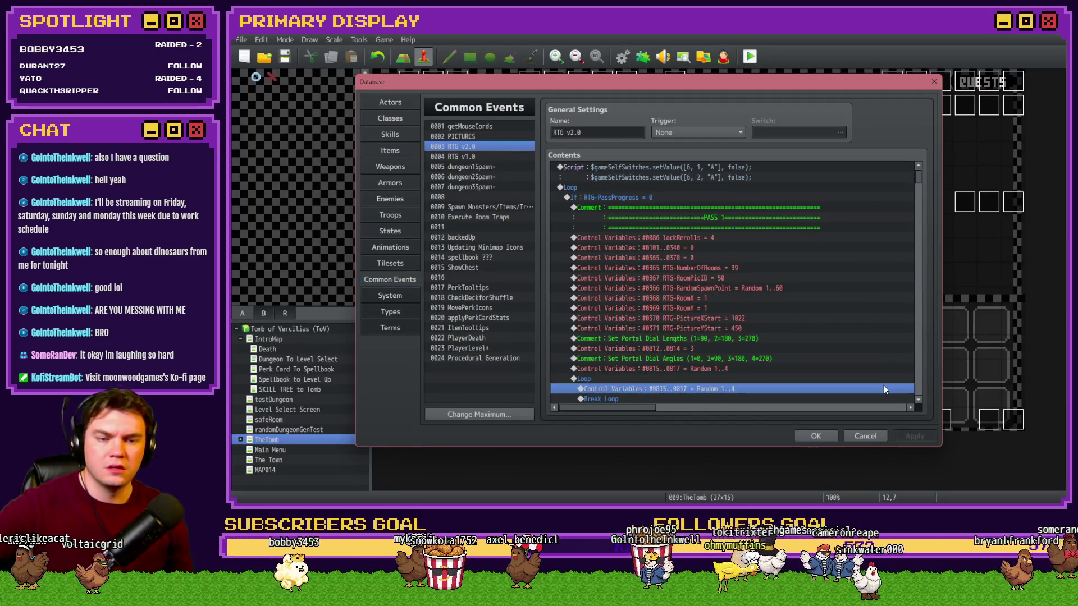
left_click_drag(918, 178, 919, 387)
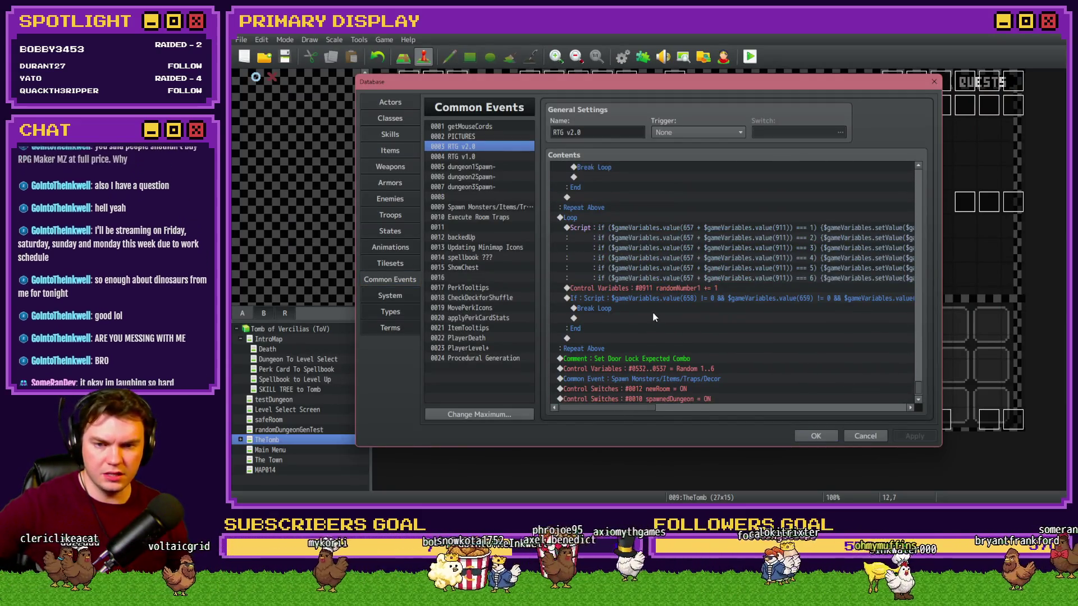
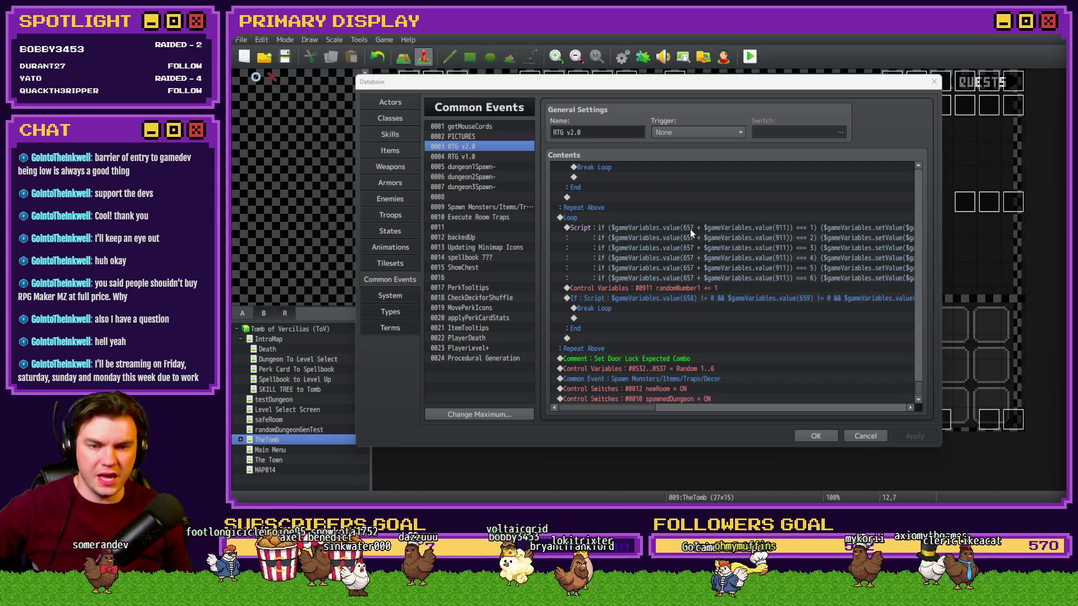
Step: Open the room-label Script command and delete the redundant "$gameVariables.value(" wrapper from lines 1–3
left_click_drag(640, 408, 694, 408)
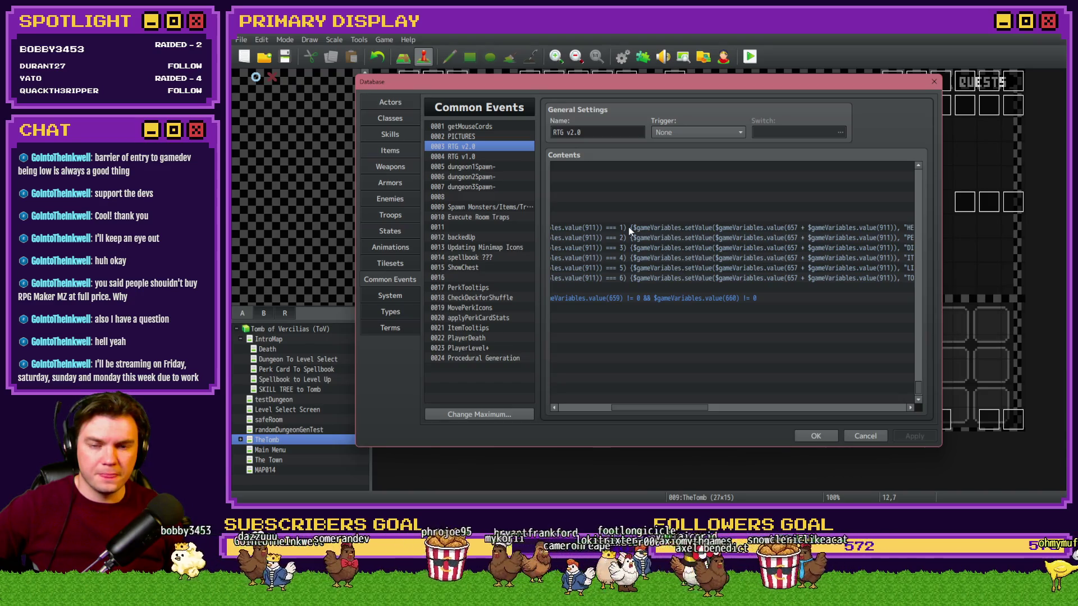
double_click(720, 228)
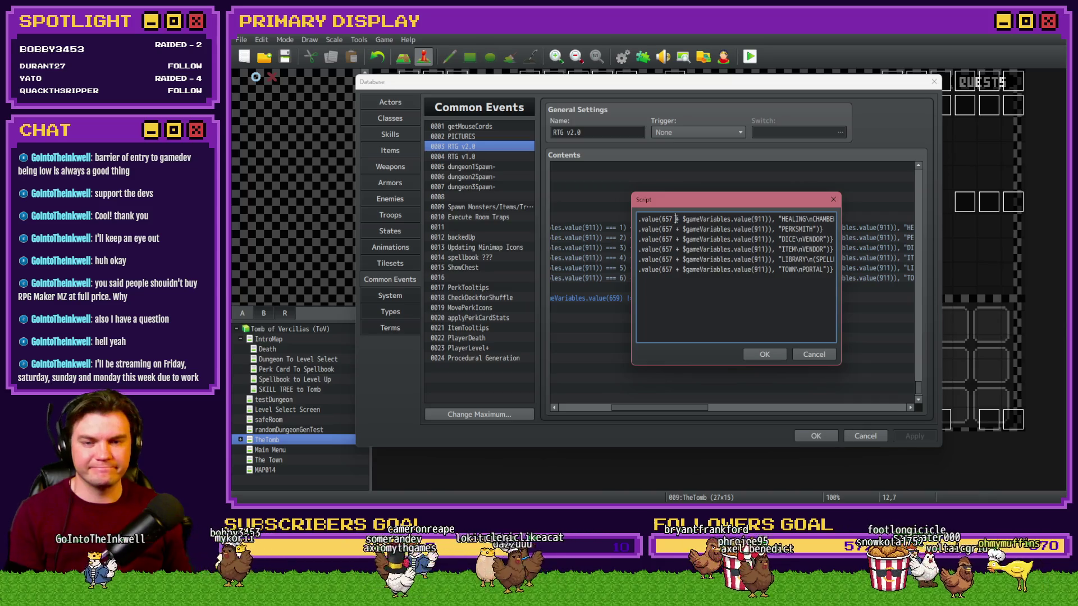
key("Left")
key("Left")
key("Left")
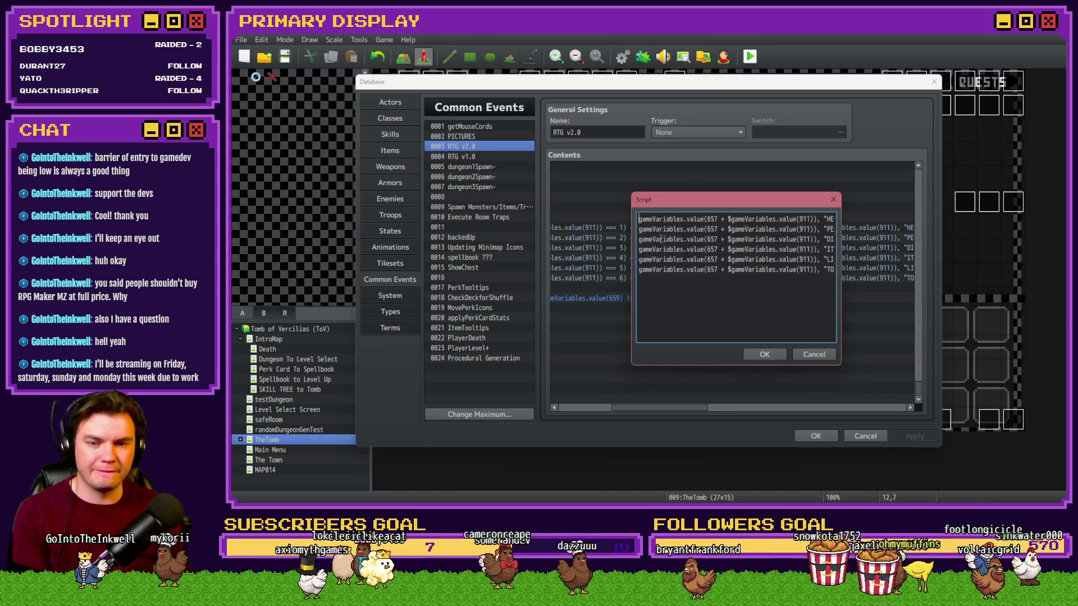
left_click_drag(683, 219, 753, 221)
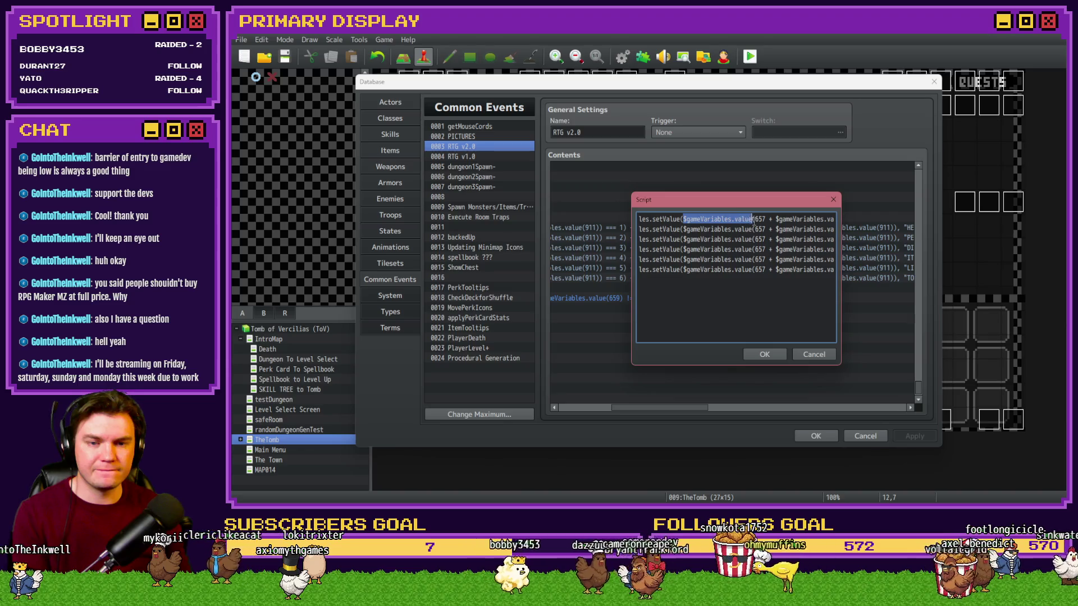
key("Delete")
left_click_drag(683, 229, 753, 229)
key("Delete")
left_click_drag(684, 239, 758, 239)
key("Delete")
Step: Delete the same wrapper from lines 4–6, then confirm the script and close the Database
left_click_drag(683, 249, 758, 250)
key("Delete")
left_click_drag(682, 259, 757, 260)
key("Delete")
left_click_drag(684, 269, 753, 270)
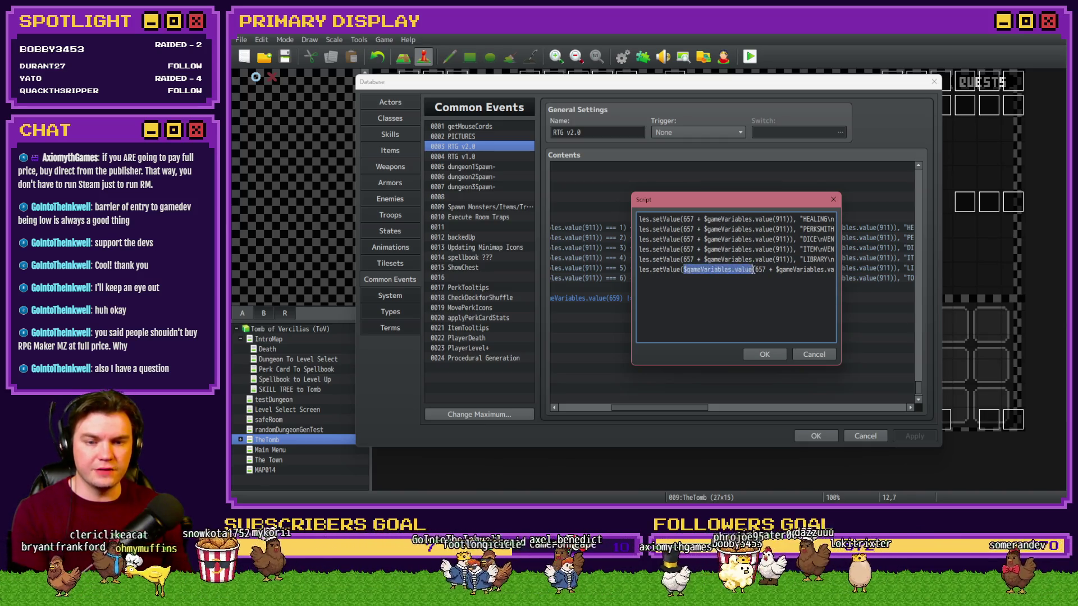
key("Delete")
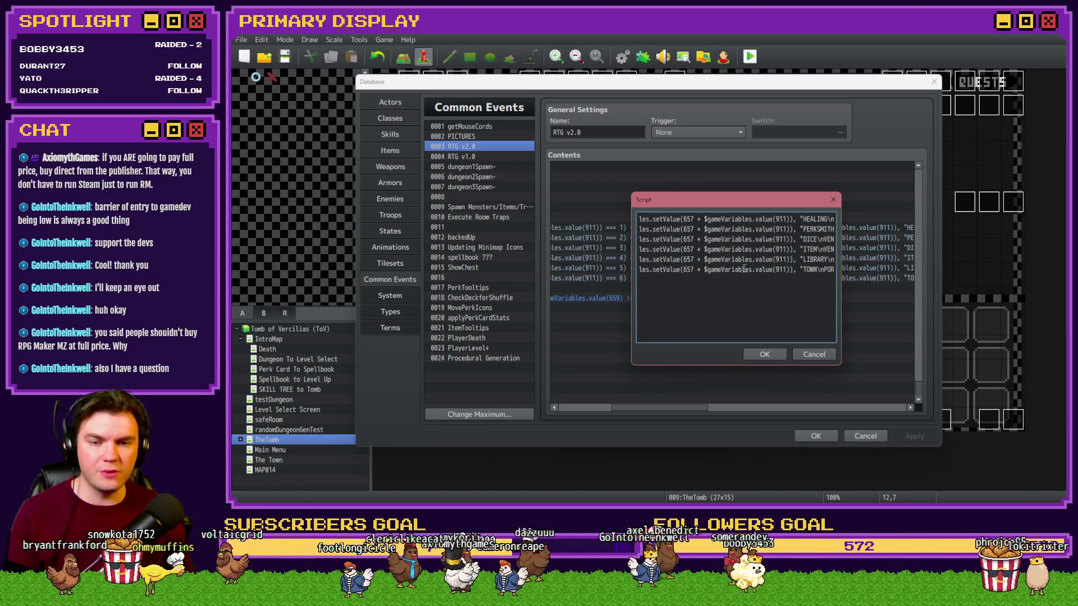
left_click(771, 356)
left_click(814, 437)
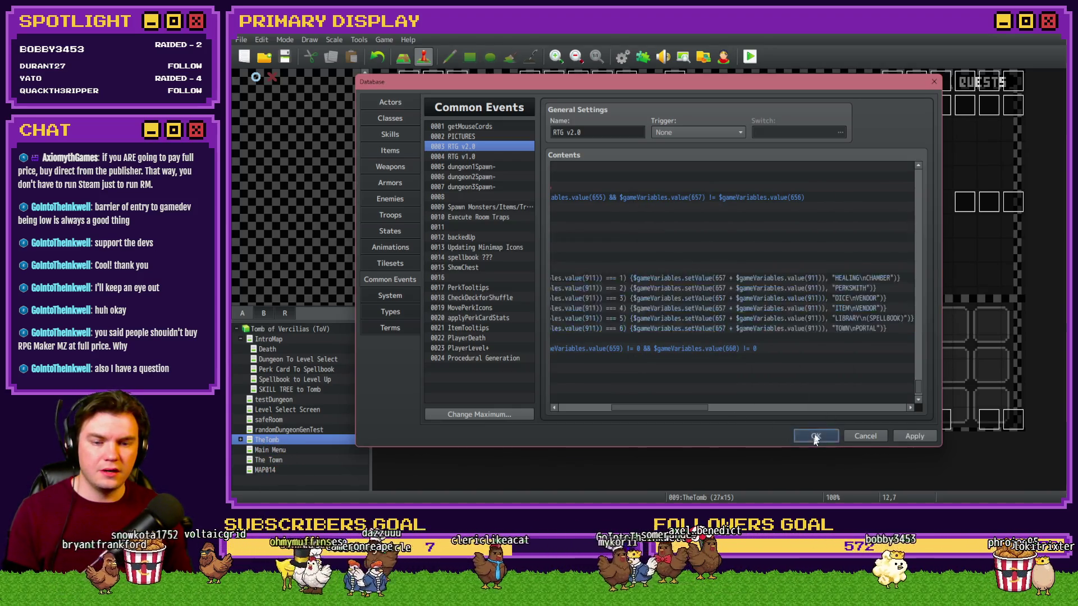
left_click(751, 54)
left_click(650, 281)
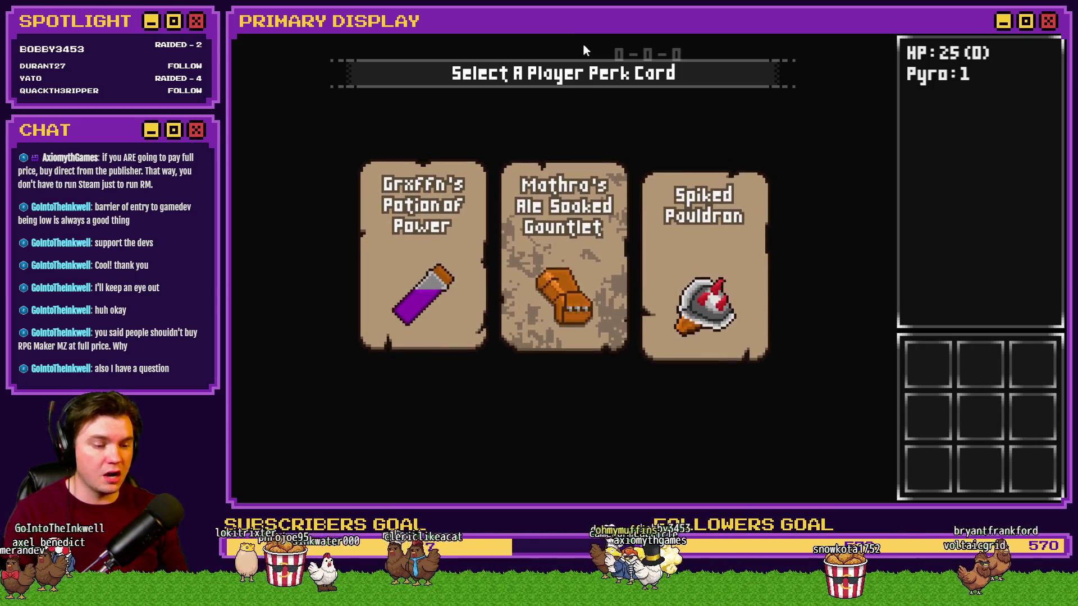
left_click(689, 189)
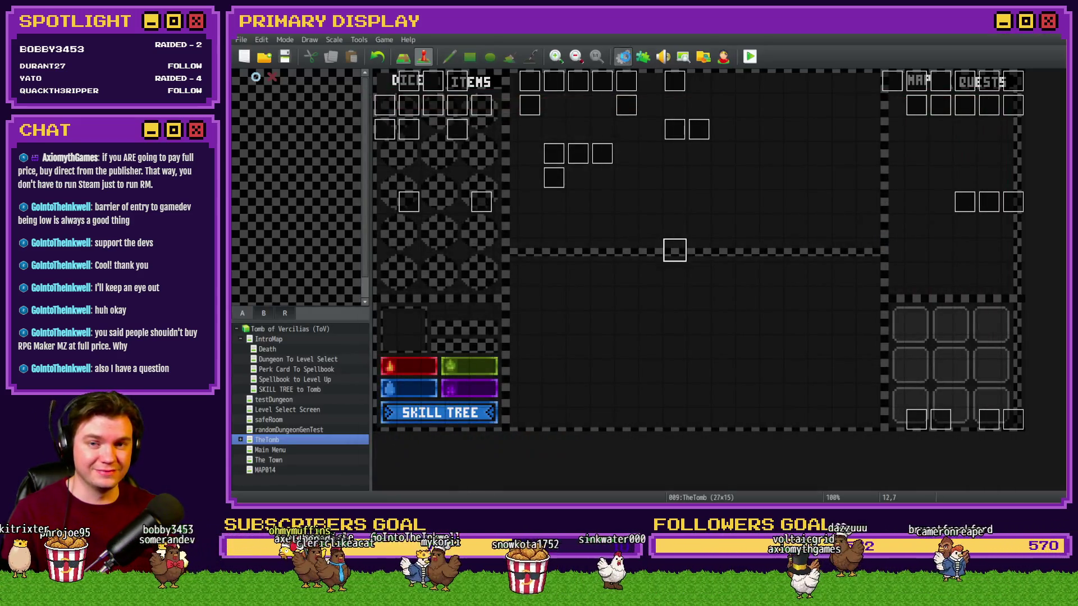
left_click(622, 57)
left_click_drag(917, 177, 912, 396)
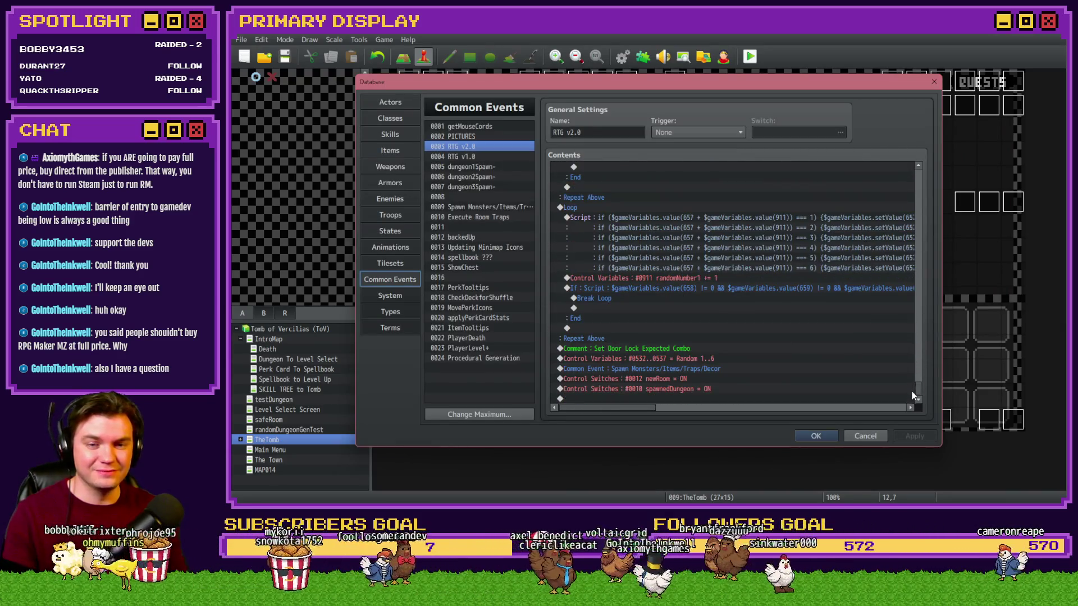
Step: Open the room-label script and remove the stray closing parenthesis from line 1
left_click(722, 221)
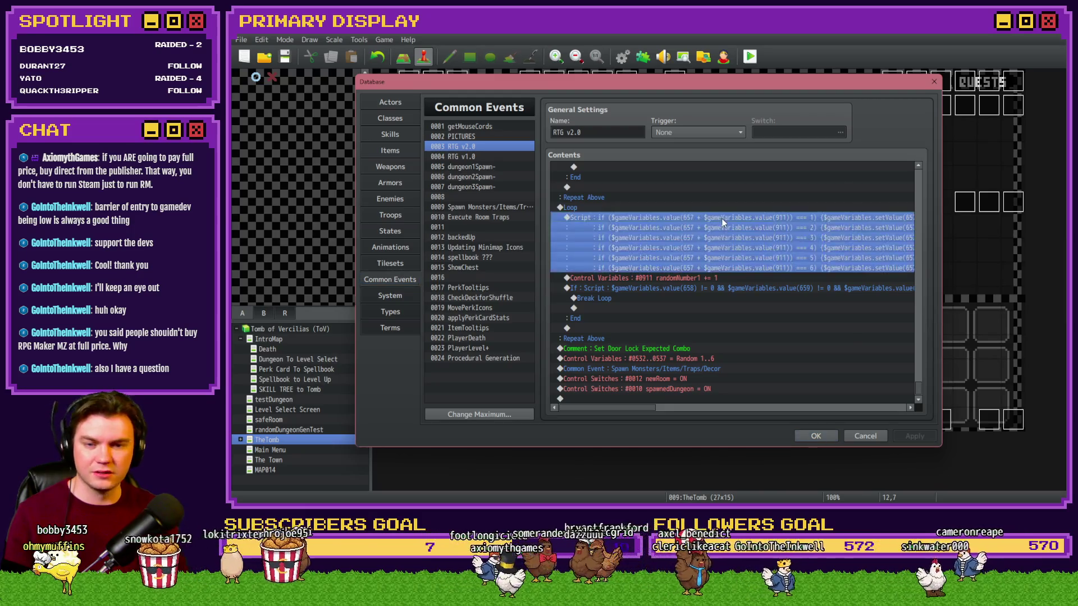
double_click(723, 222)
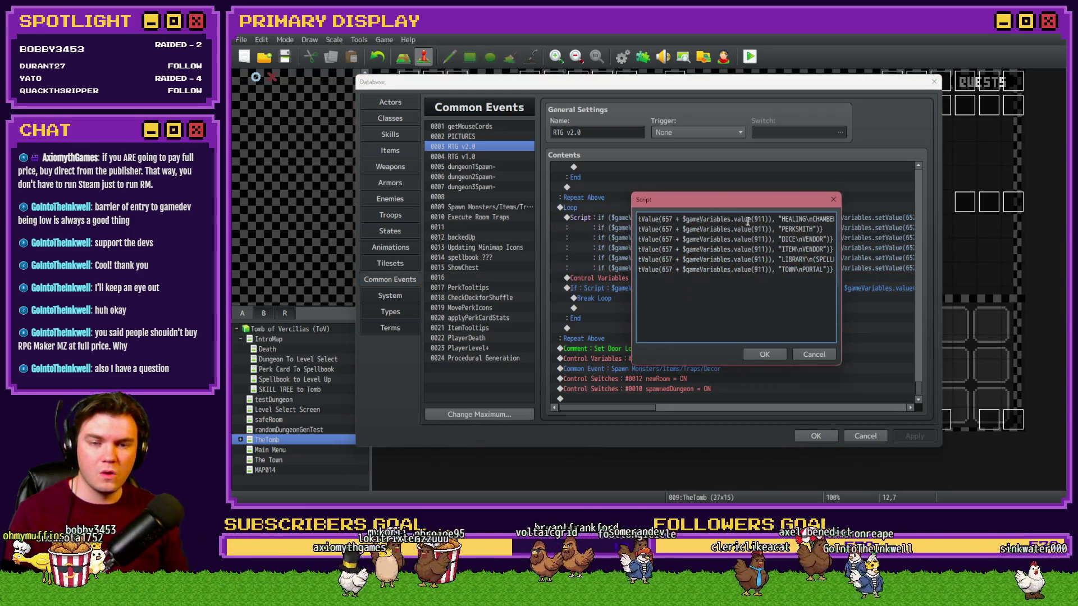
key("Home")
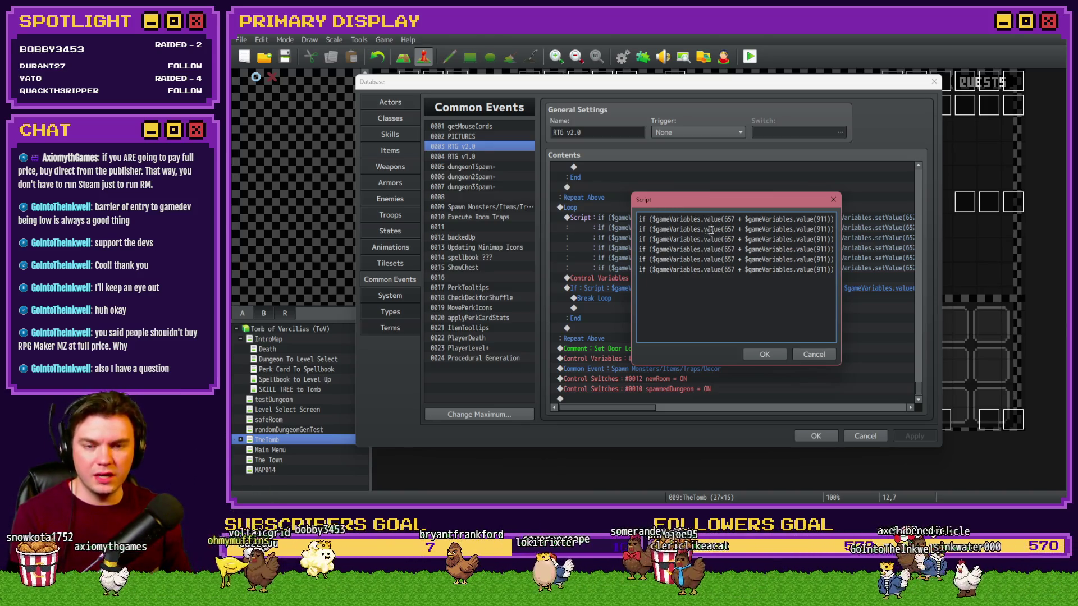
key("Right")
key("Right")
key("Right")
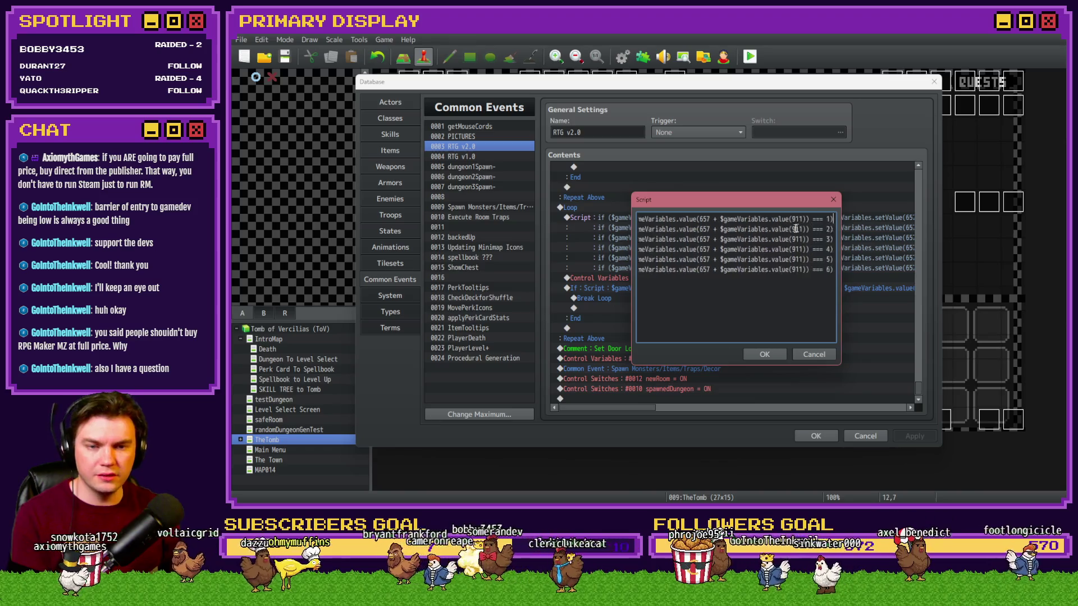
key("Right")
key("Right")
key("Right")
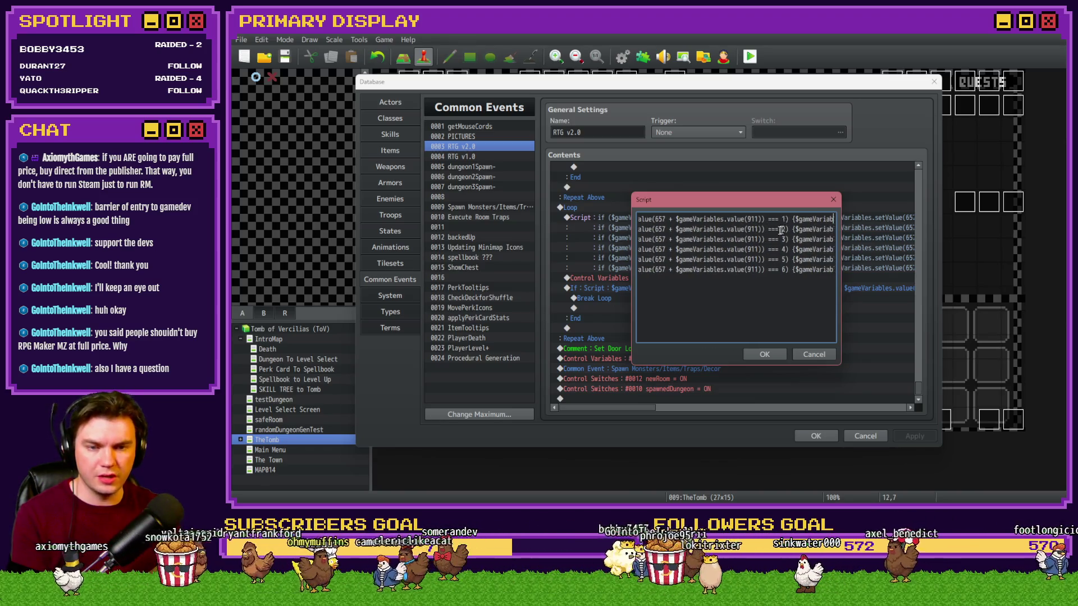
key("Right")
key("Right")
key("Right")
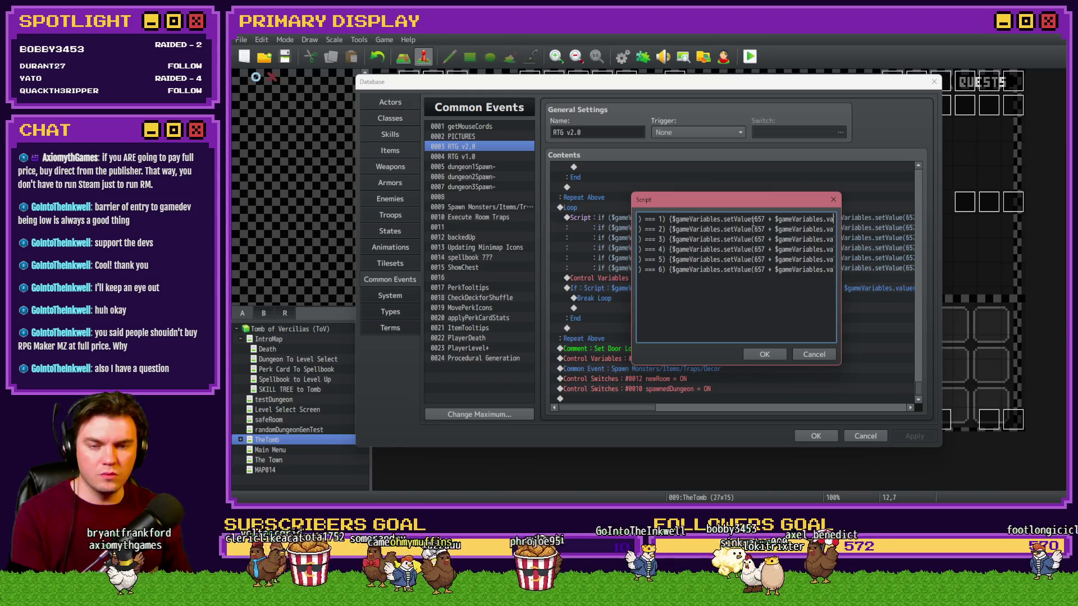
key("Right")
key("Right")
key("Right")
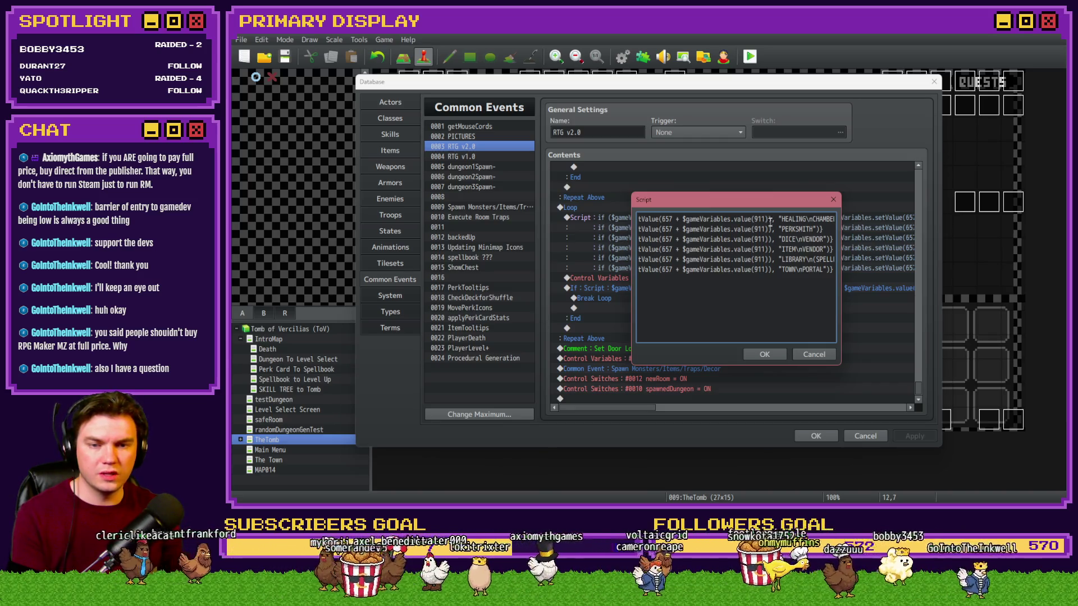
key("End")
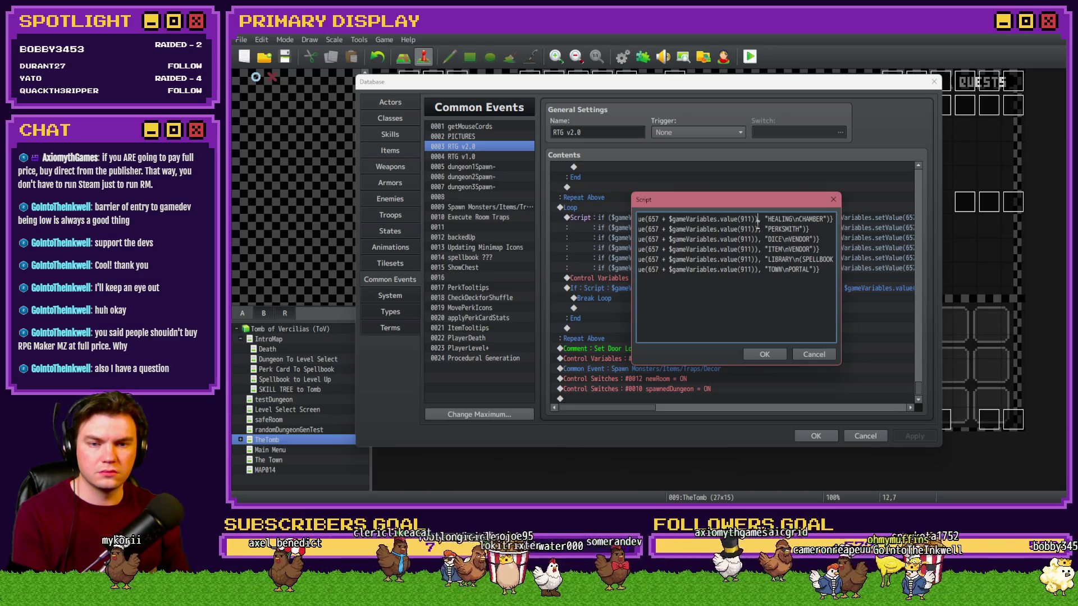
key("BackSpace")
Step: Remove the stray parentheses from lines 2–6, correct value(91) to value(911), and confirm the script
key("Down")
key("BackSpace")
key("Down")
key("BackSpace")
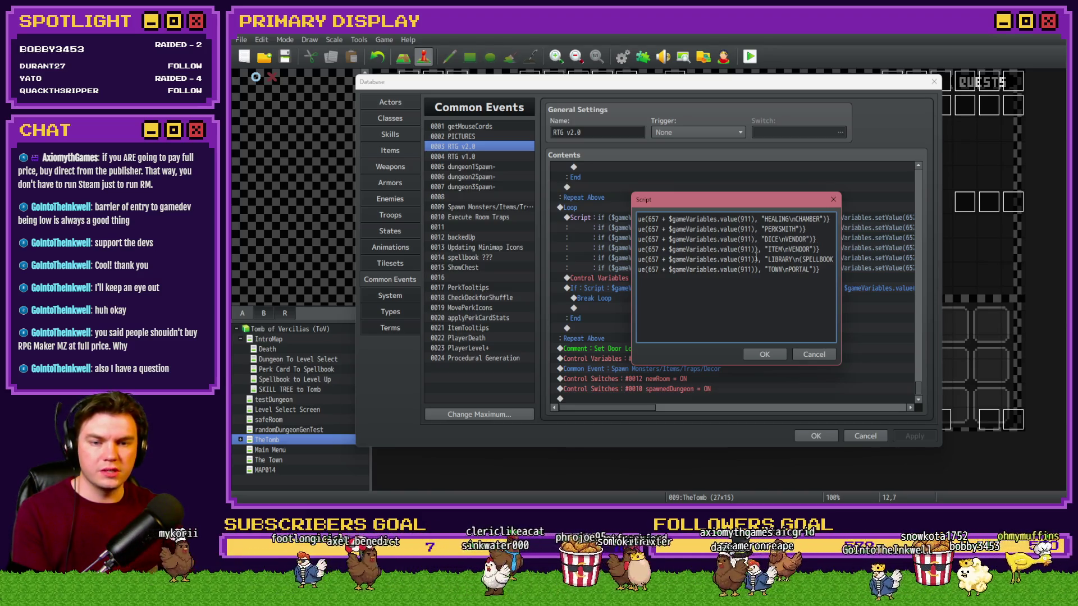
key("Down")
key("BackSpace")
key("Down")
key("BackSpace")
key("Down")
key("BackSpace")
key("Delete")
type("1")
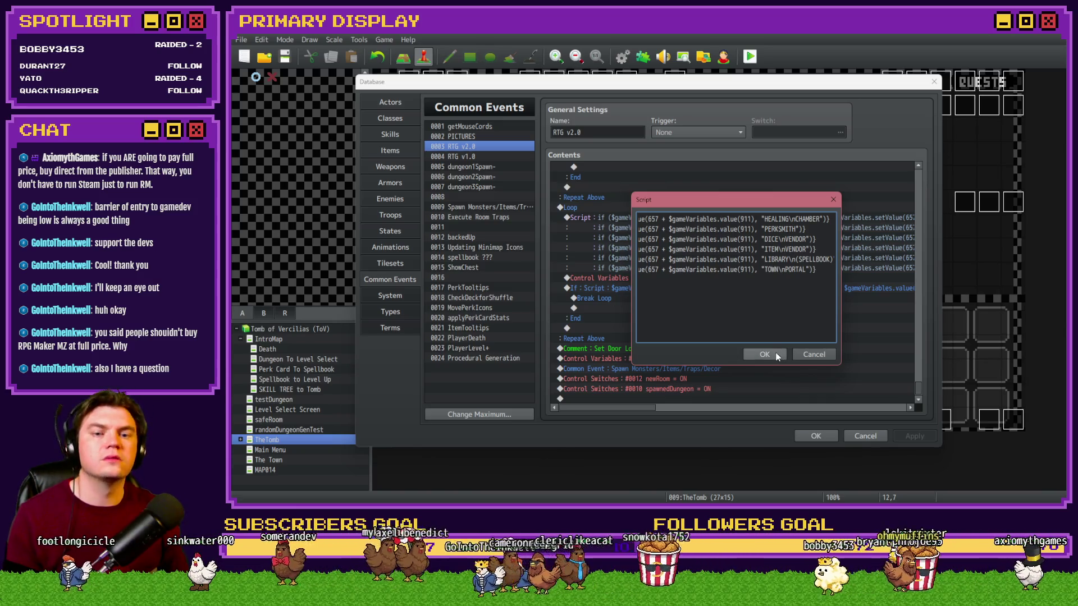
left_click(777, 355)
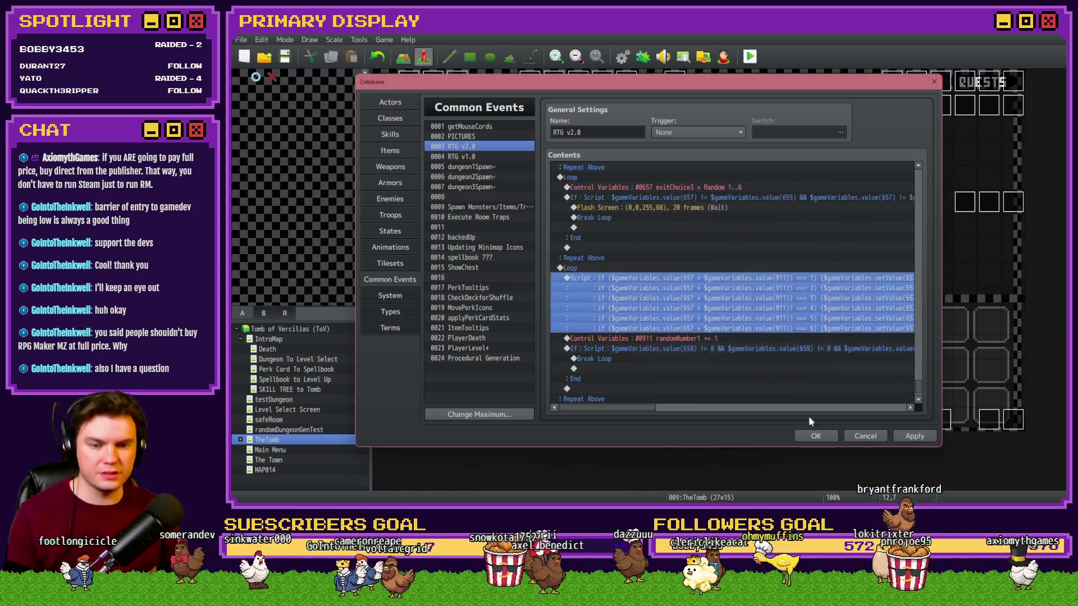
Step: Close the Database, start a playtest, and pick the Mathra's Ale Soaked Gauntlet perk card
left_click(814, 435)
left_click(750, 56)
left_click(608, 282)
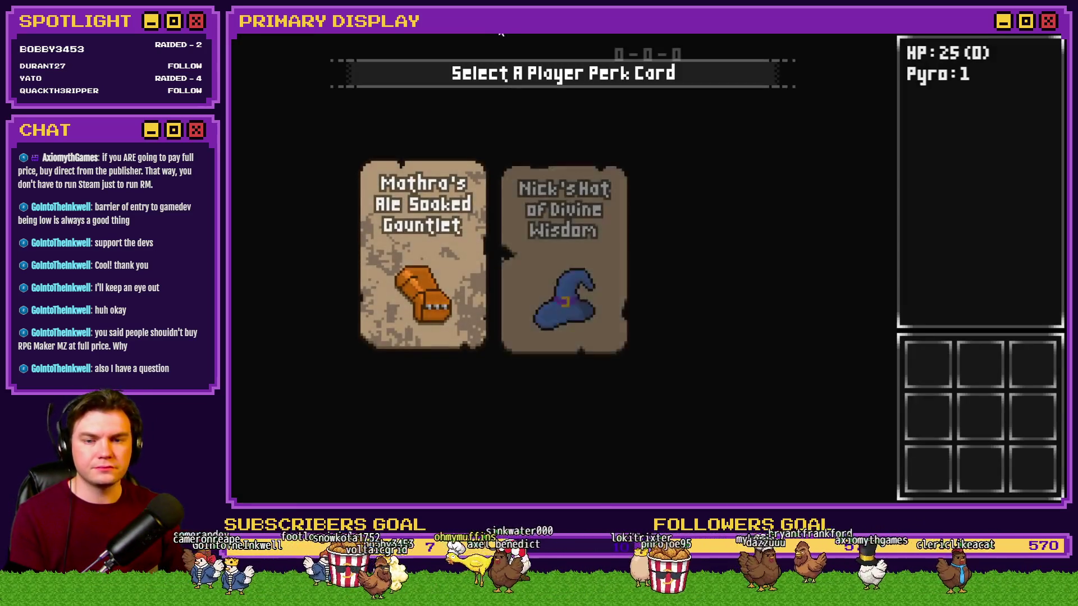
left_click(440, 199)
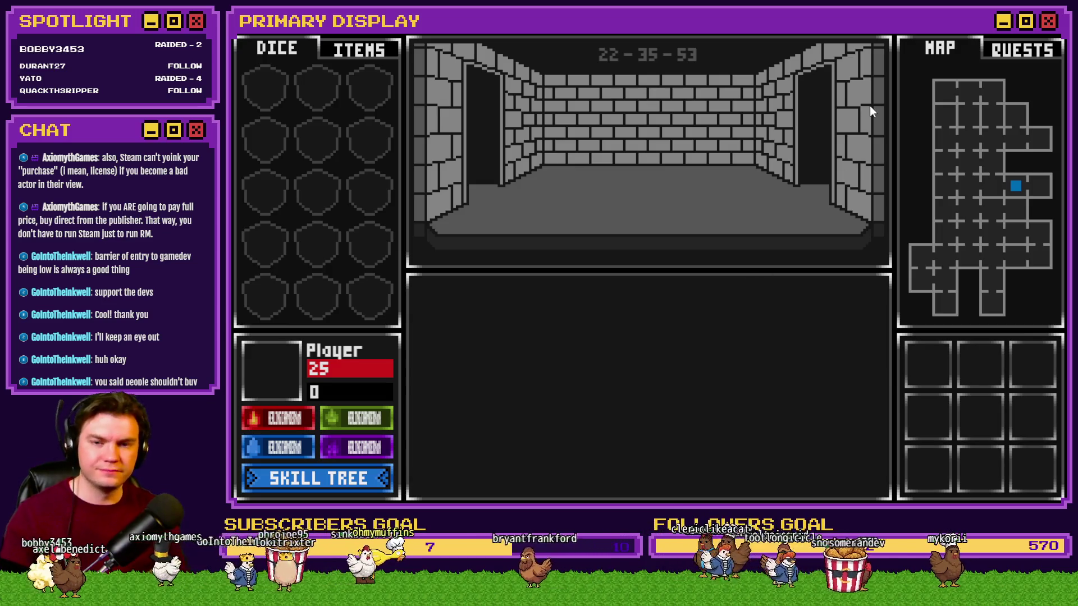
Step: Open the F9 debug view and scroll to variables 0911–0920
key("F9")
scroll(367, 161, "down", 20)
scroll(313, 223, "up", 10)
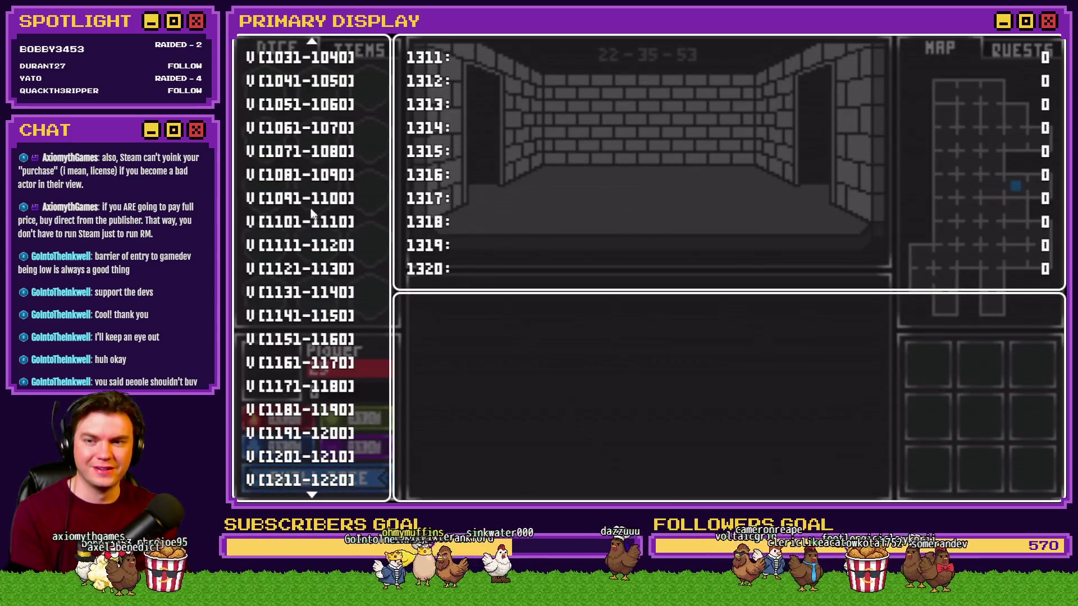
scroll(314, 222, "up", 5)
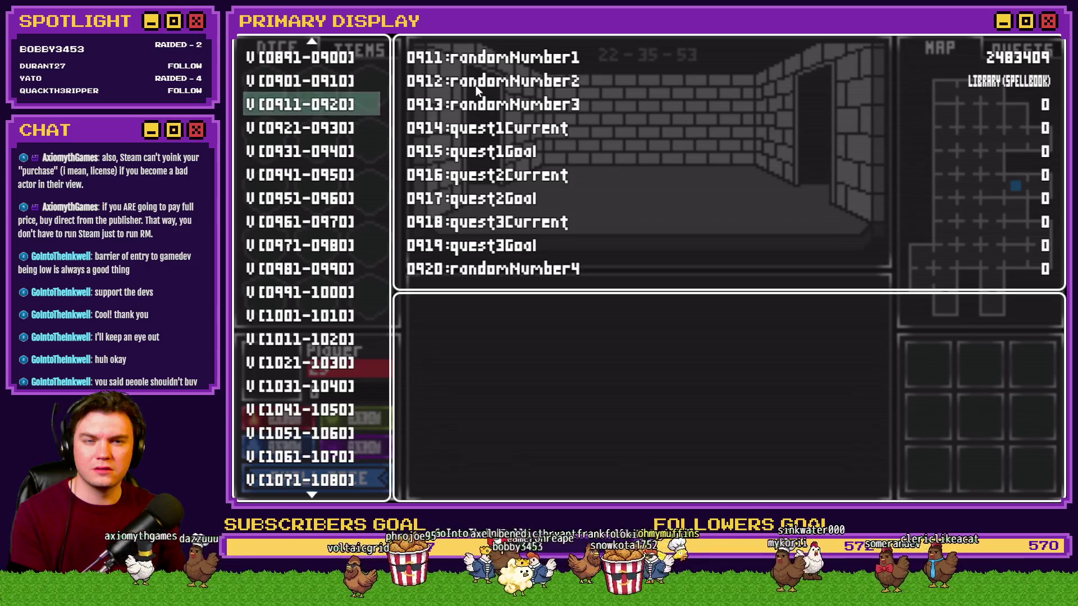
Step: Glance at the next variable block, return to 0911–0920, and end the playtest
key("Down")
key("Up")
key("alt+F4")
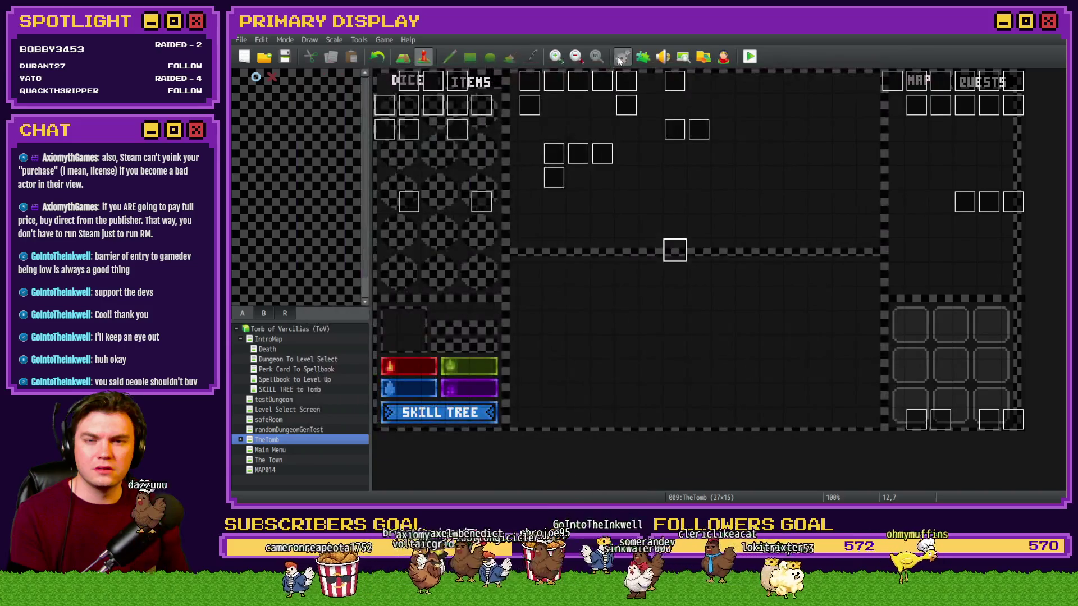
Step: Reopen the Database on RTG v2.0 and select the snake loop's Break Loop command
key("F9")
left_click_drag(916, 181, 900, 385)
scroll(900, 386, "down", 5)
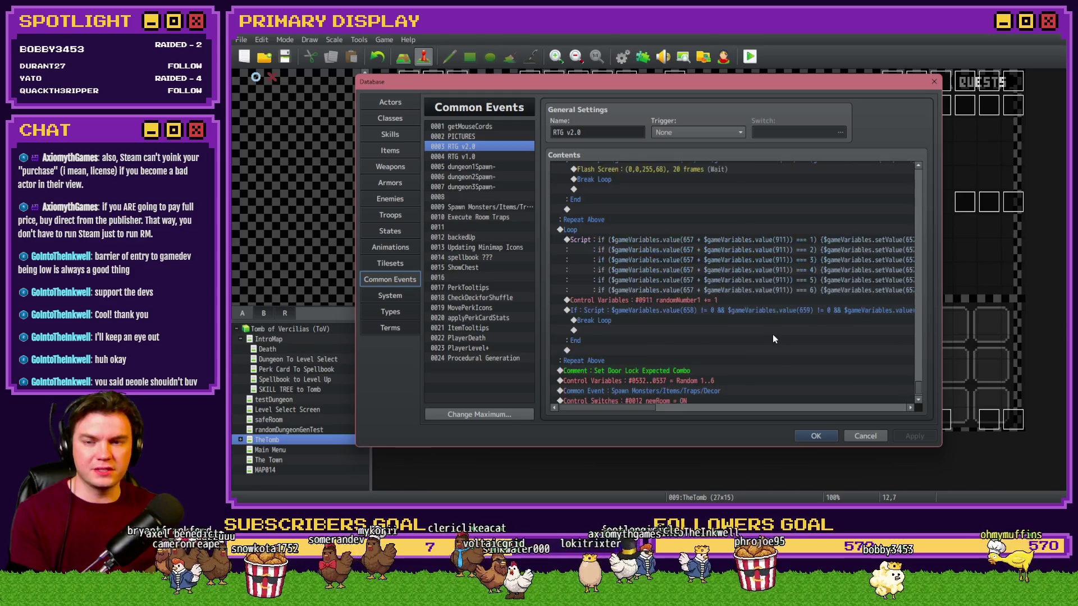
scroll(774, 340, "down", 1)
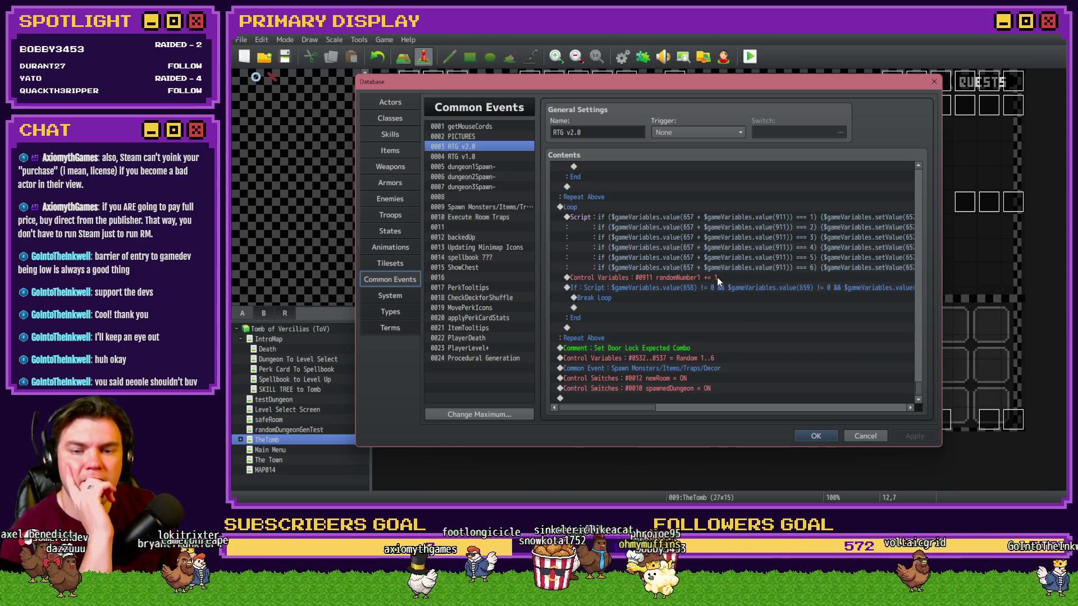
left_click_drag(718, 278, 716, 285)
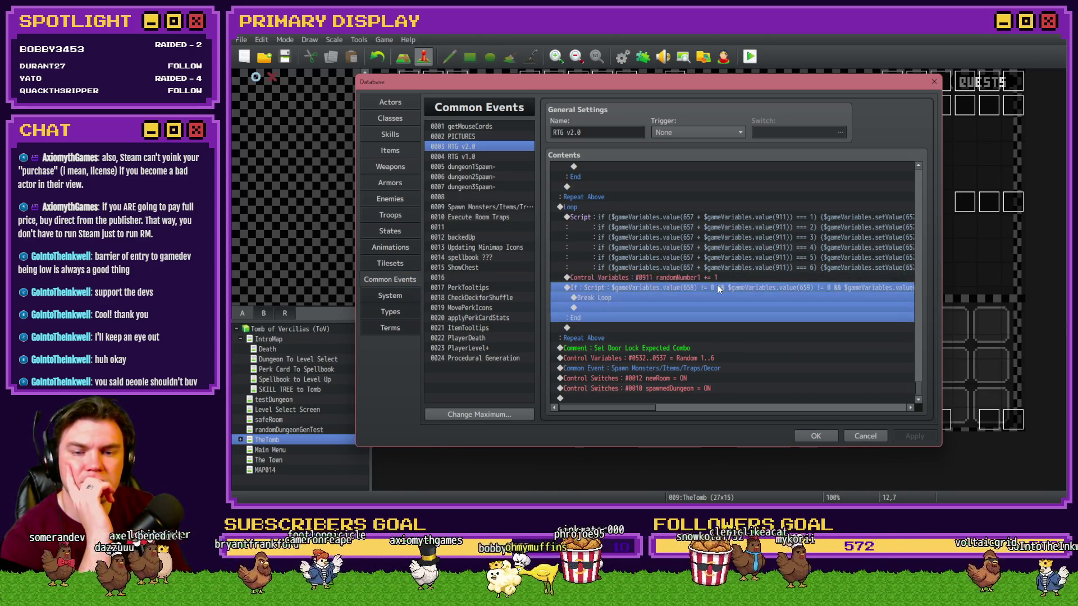
left_click(714, 298)
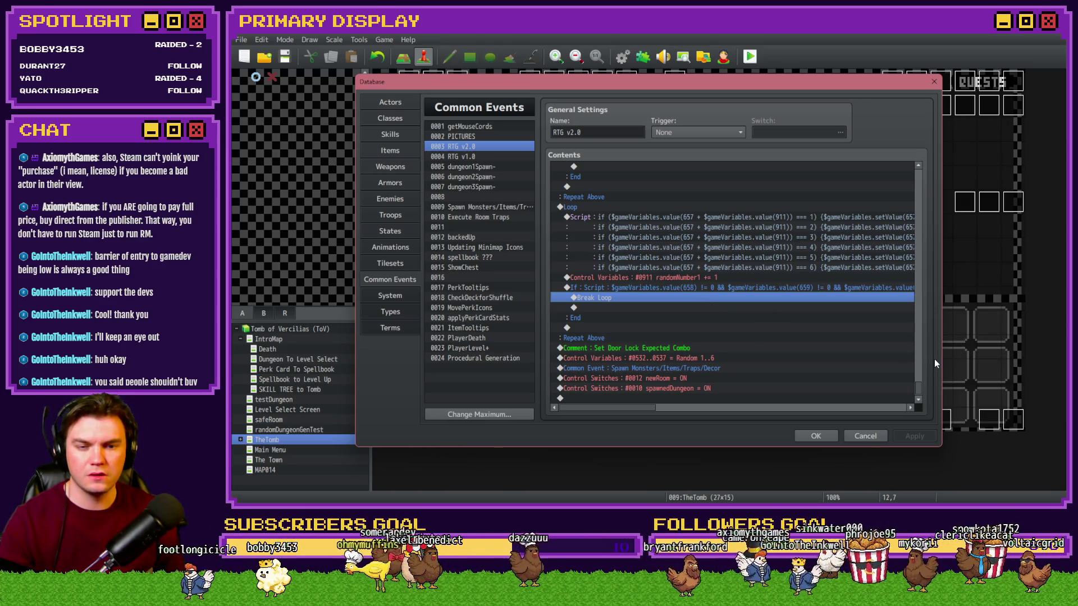
mouse_move(916, 393)
left_mouse_down()
mouse_move(925, 176)
mouse_move(925, 185)
left_mouse_up()
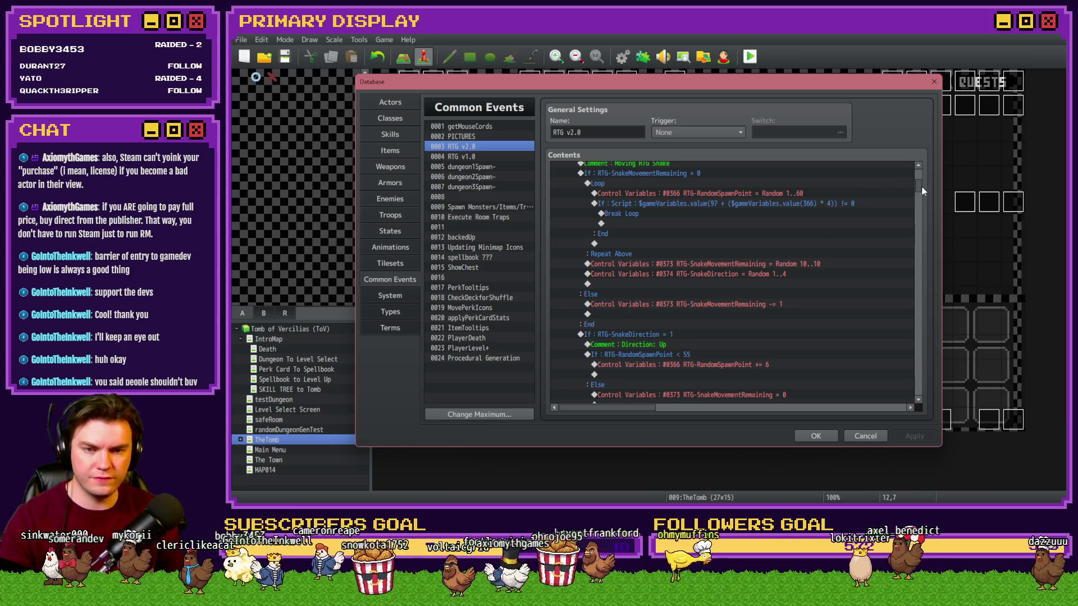
left_click_drag(921, 186, 934, 396)
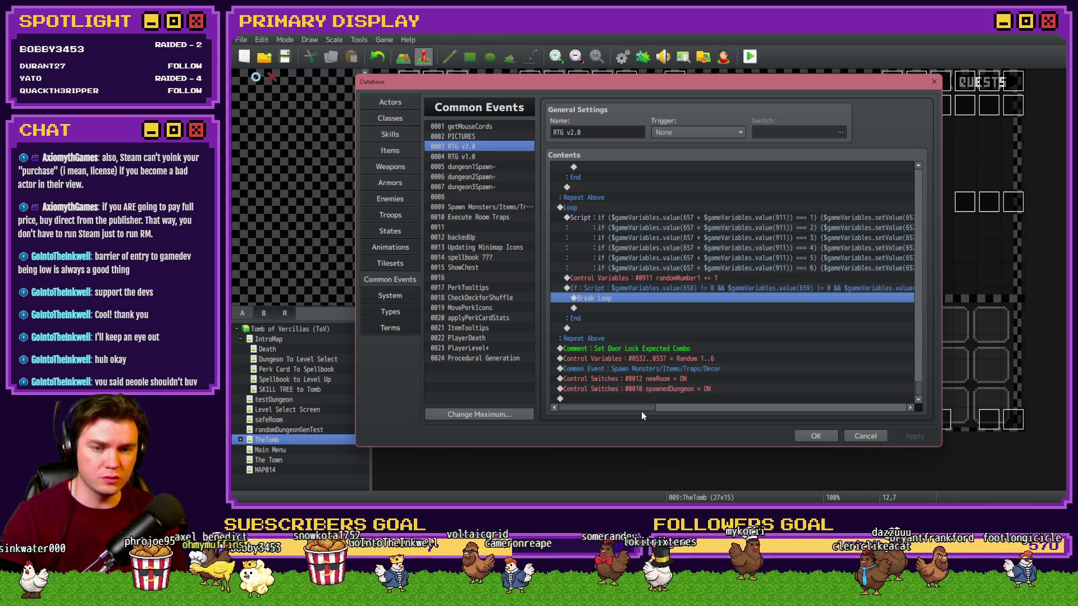
left_click_drag(643, 410, 698, 408)
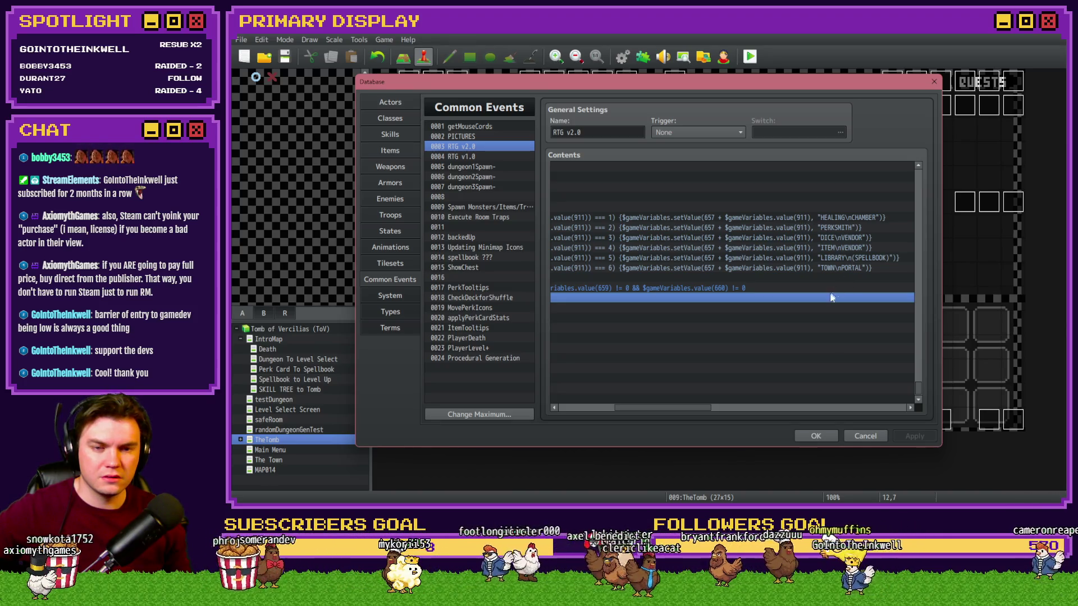
mouse_move(688, 411)
left_mouse_down()
mouse_move(638, 409)
mouse_move(679, 412)
left_mouse_up()
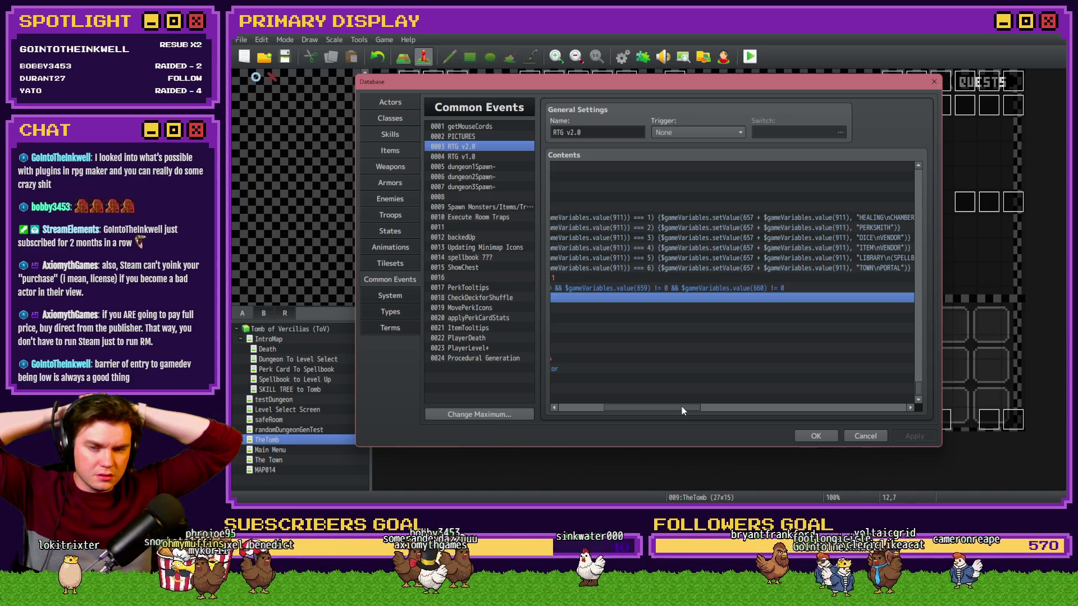
left_click_drag(919, 389, 919, 178)
left_click_drag(613, 408, 568, 407)
scroll(645, 355, "down", 2)
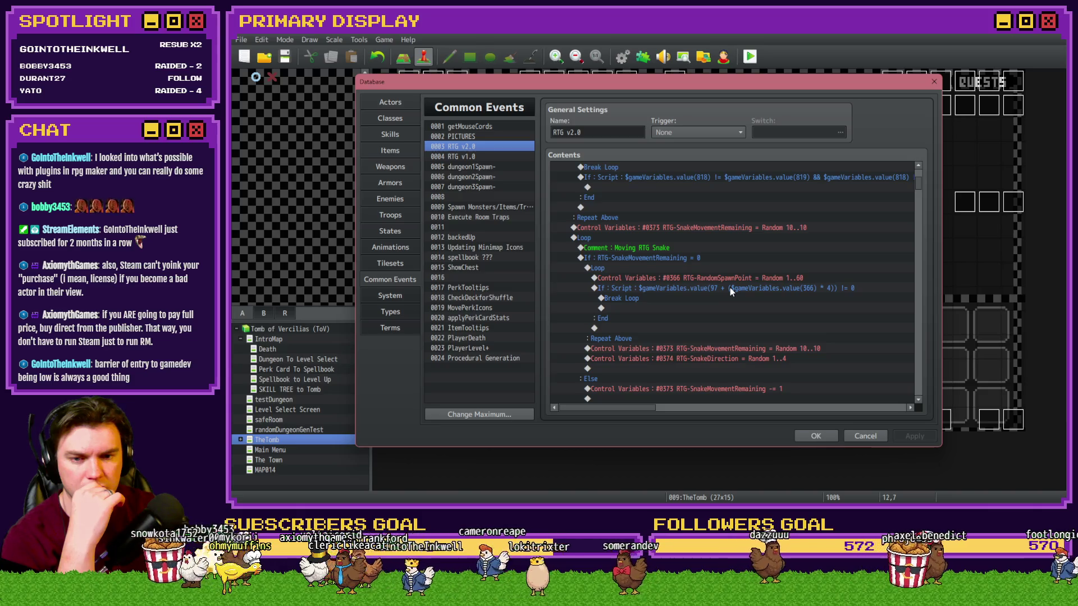
mouse_move(919, 183)
left_mouse_down()
mouse_move(919, 362)
mouse_move(921, 345)
left_mouse_up()
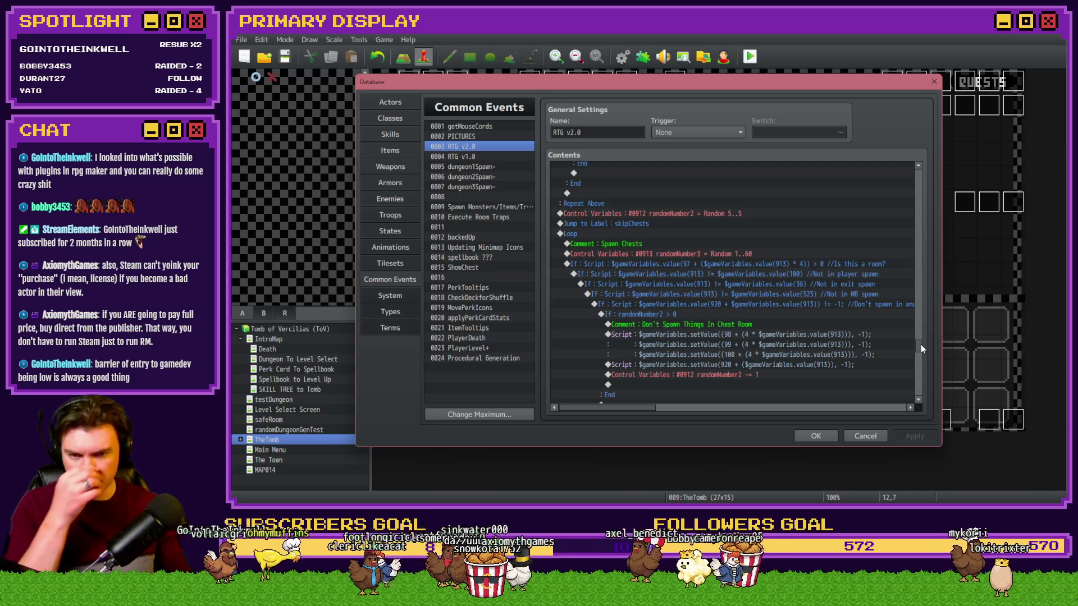
scroll(921, 345, "down", 2)
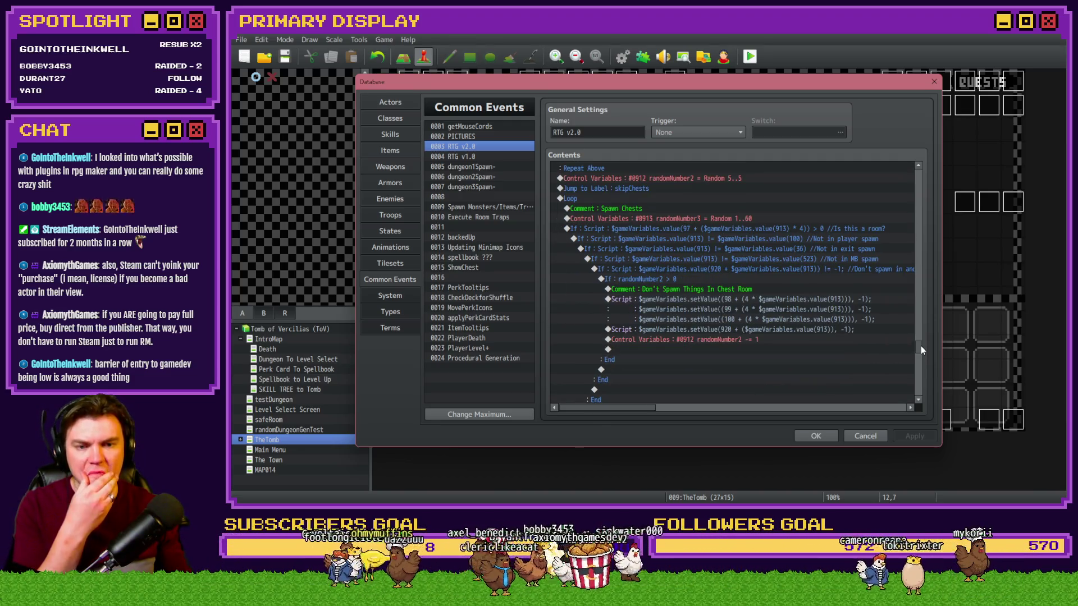
left_click_drag(921, 346, 922, 392)
left_click(770, 216)
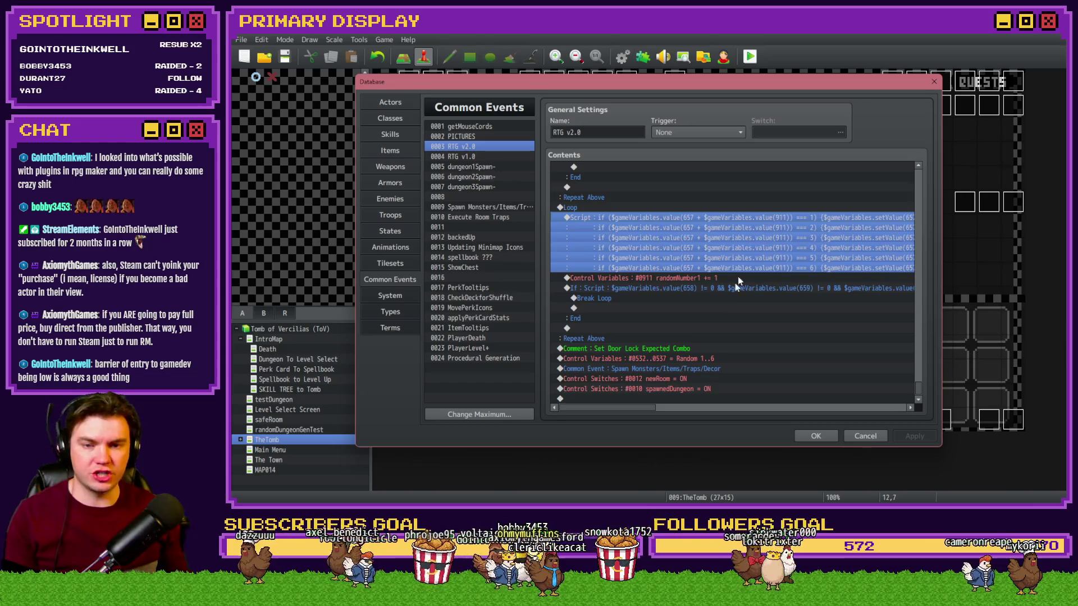
scroll(736, 292, "up", 5)
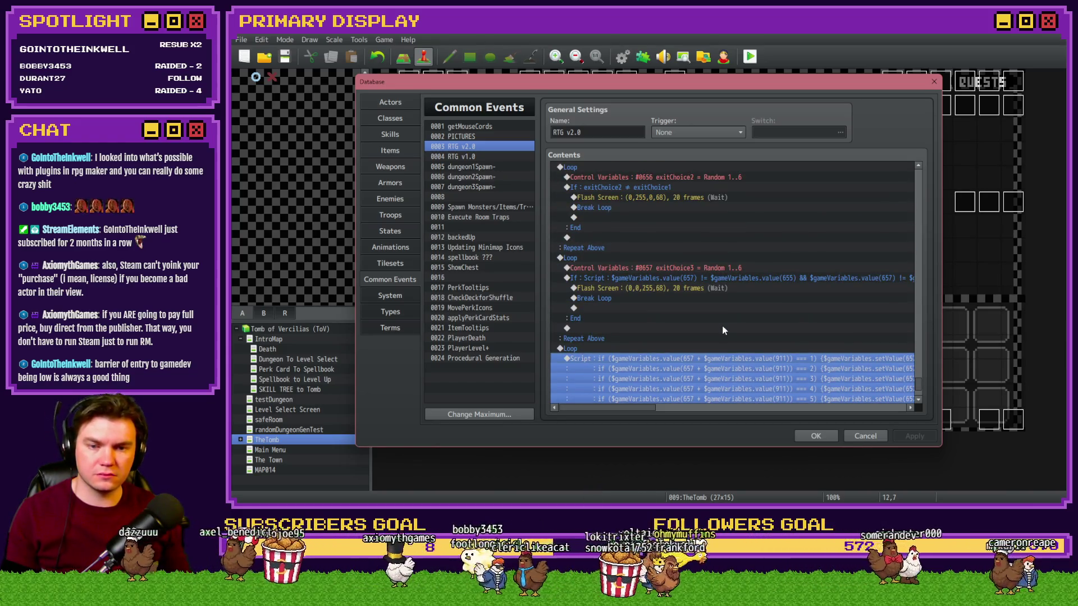
scroll(723, 330, "down", 2)
double_click(722, 328)
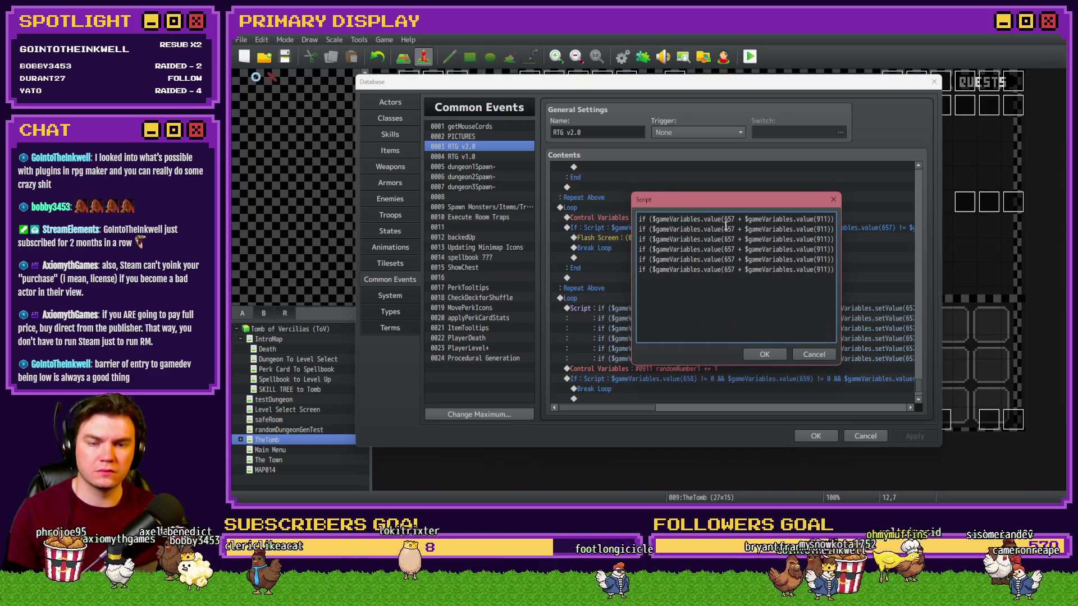
Step: Insert opening parentheses before the $gameVariables.value(911) offsets on the room-label lines
left_click(744, 219)
type("(")
left_click(744, 229)
type("(")
left_click(744, 249)
type("(")
left_click(745, 259)
type("(")
left_click(744, 269)
type("(")
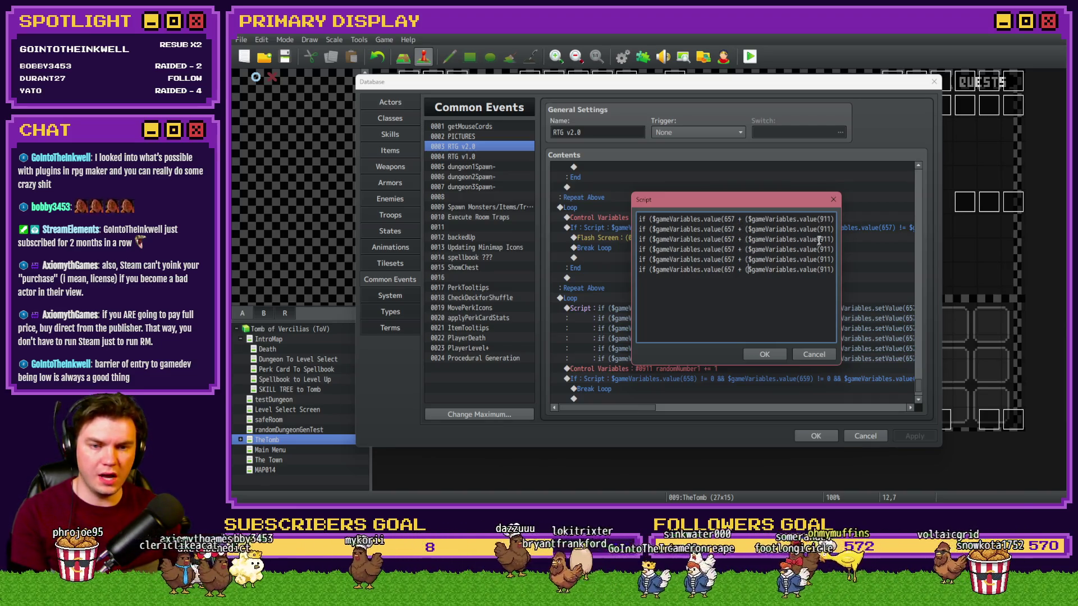
key("Right")
key("Right")
key("Right")
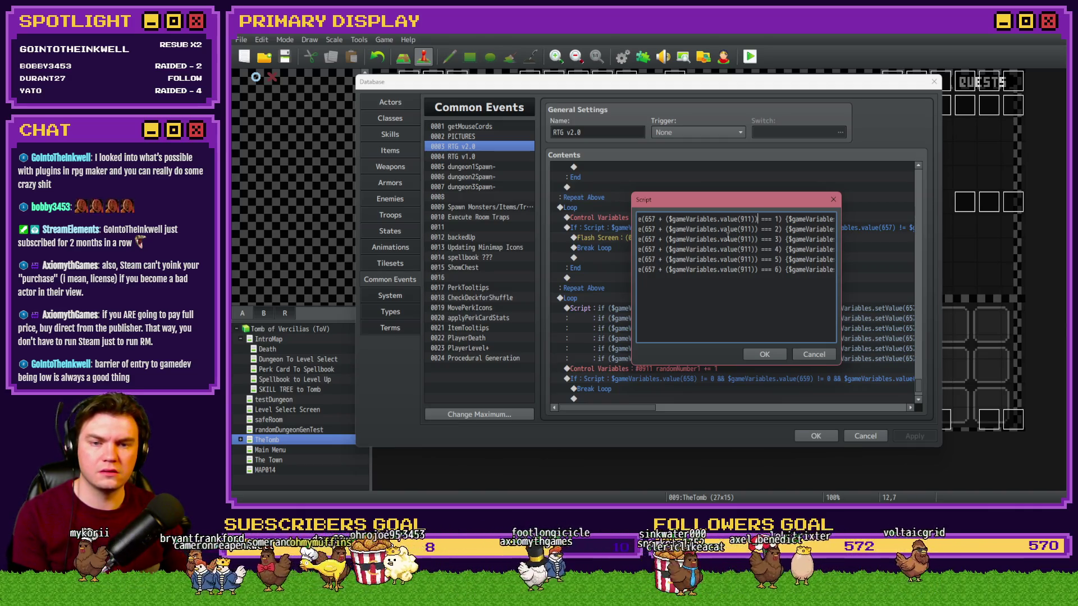
Step: Add closing parentheses after the 911 offsets on lines 2 and 5
left_click(756, 229)
type(")")
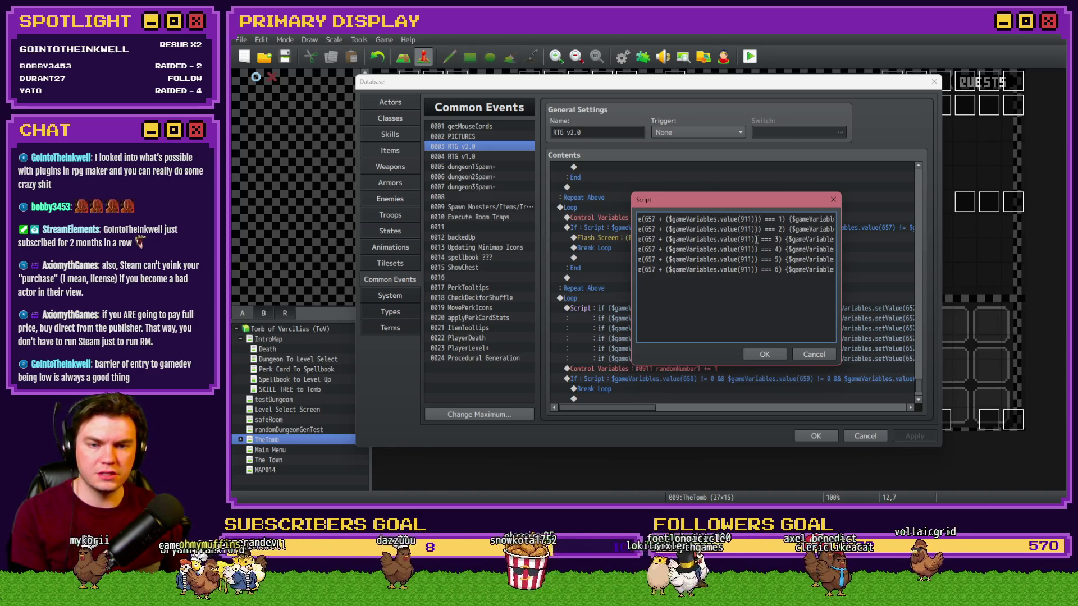
left_click(756, 260)
type(")")
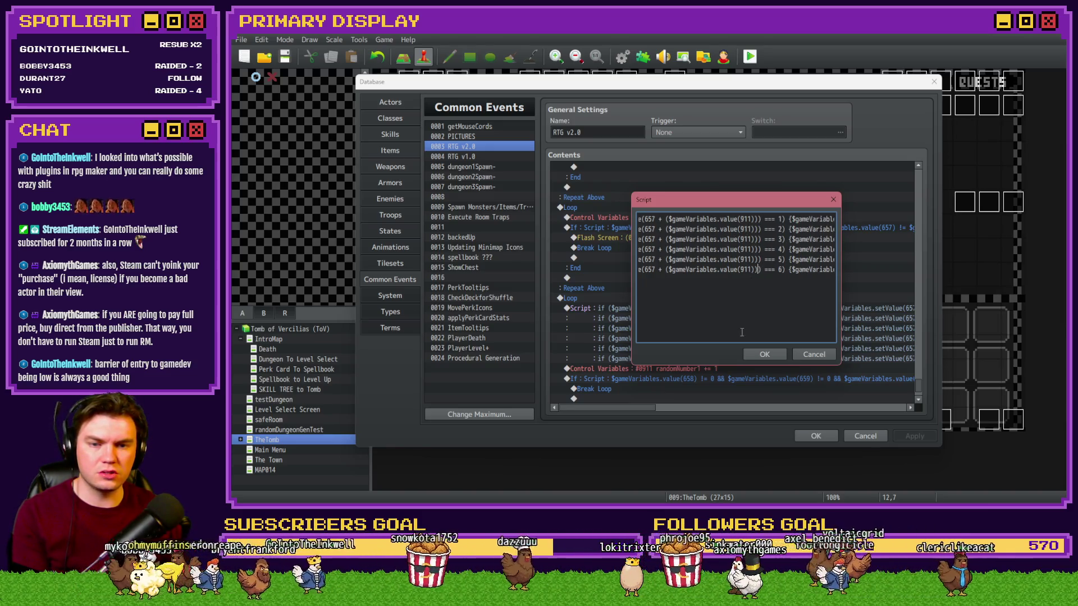
left_click_drag(824, 270, 847, 274)
left_click(738, 226)
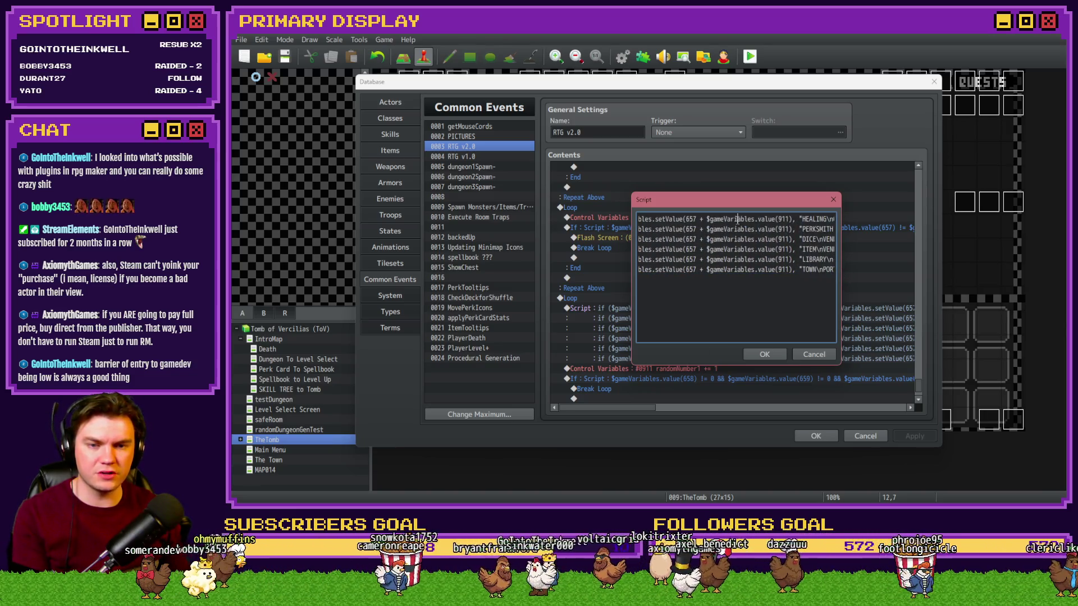
Step: Add opening parentheses at the start of lines 1–6, close lines 2 and 5, and confirm the script
left_click(706, 219)
type("(")
left_click(707, 229)
type("(")
left_click(707, 240)
type("(")
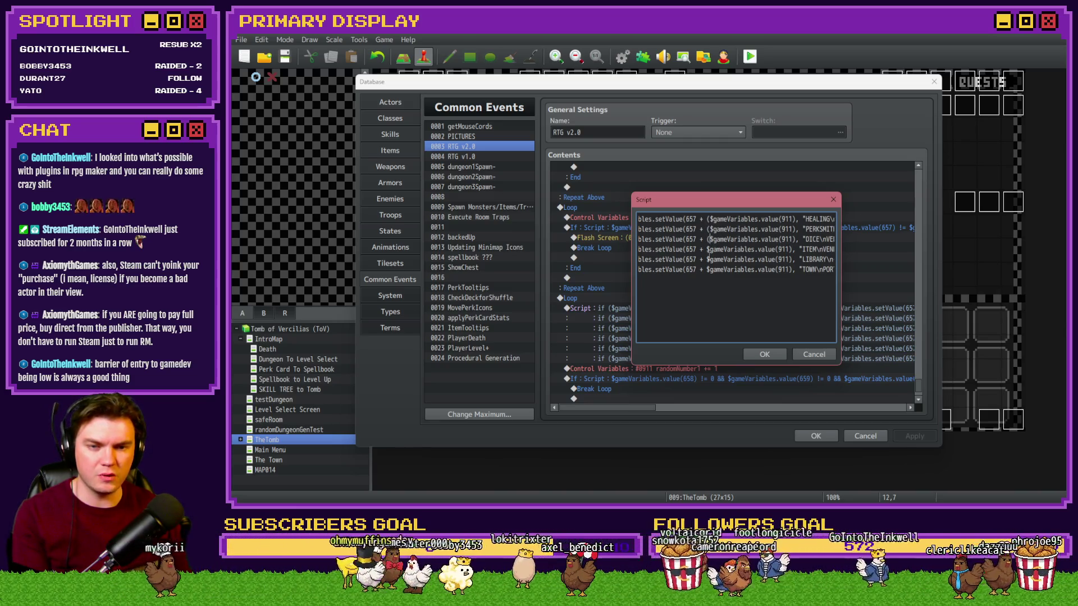
left_click(707, 249)
type("(")
type("(")
left_click(707, 269)
type("(")
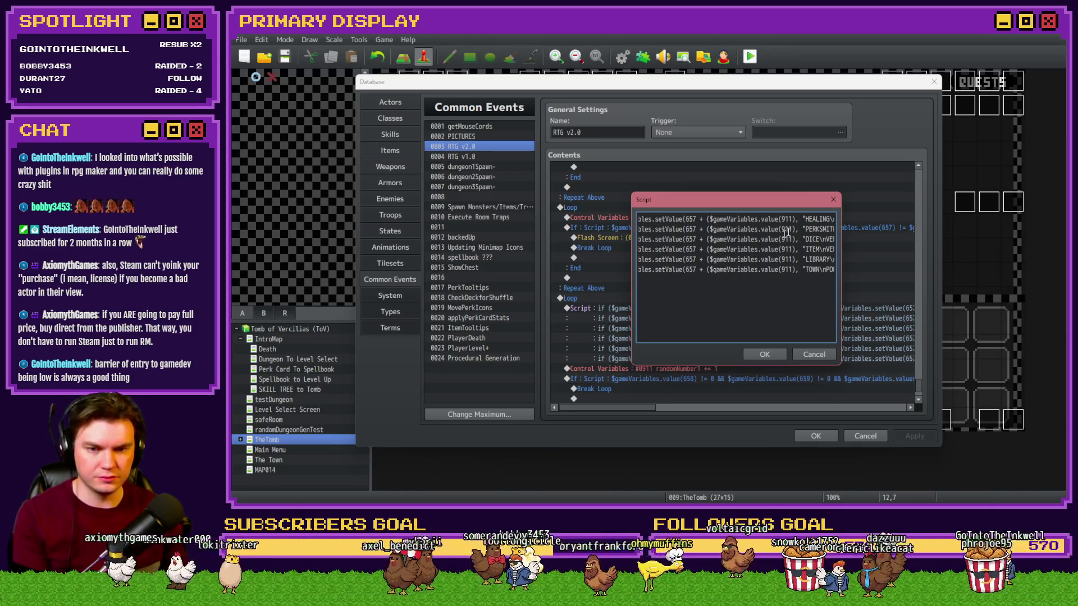
left_click(794, 229)
type(")")
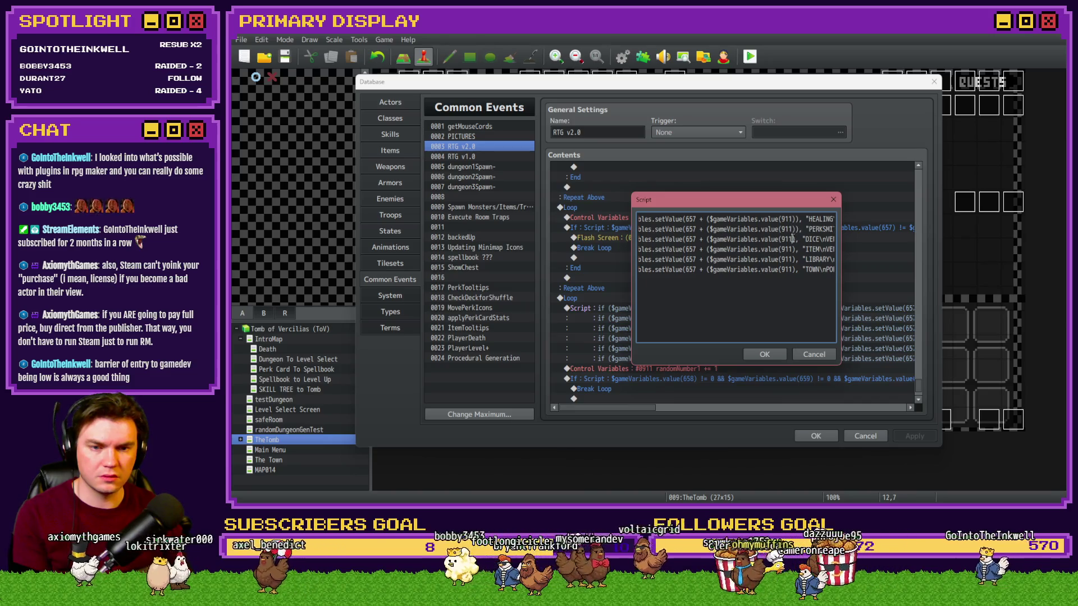
left_click(793, 259)
type(")")
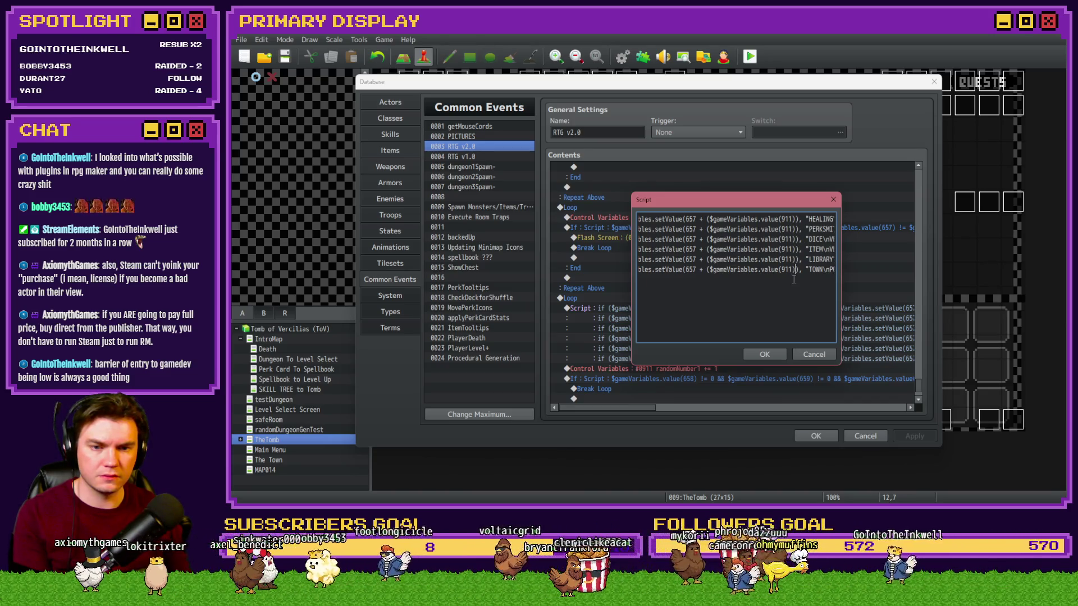
left_click(772, 354)
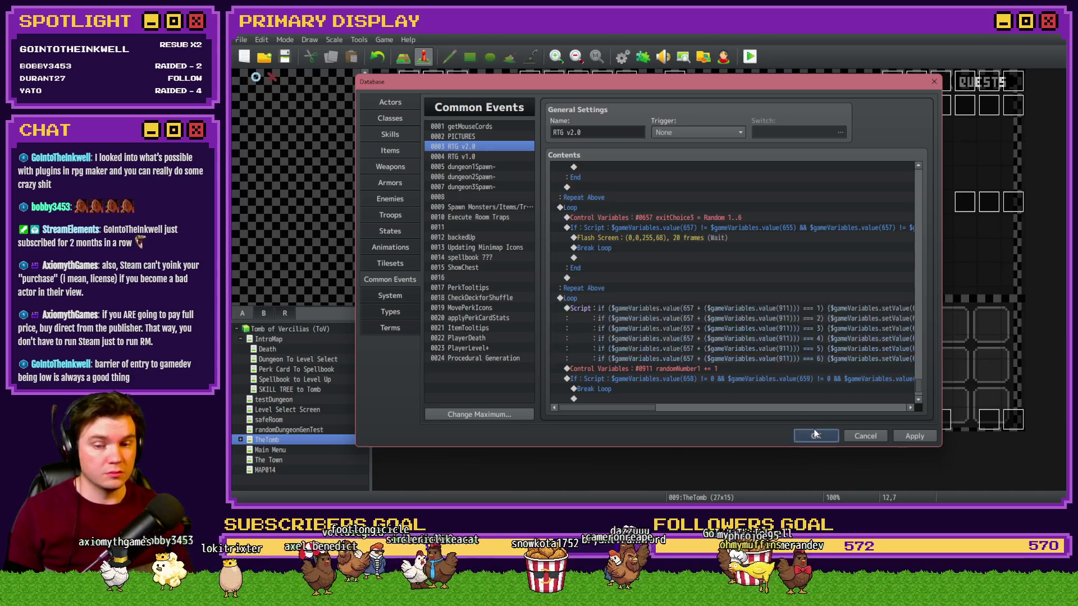
Step: Close the Database and take the Potion of Power card in the playtest
left_click(813, 435)
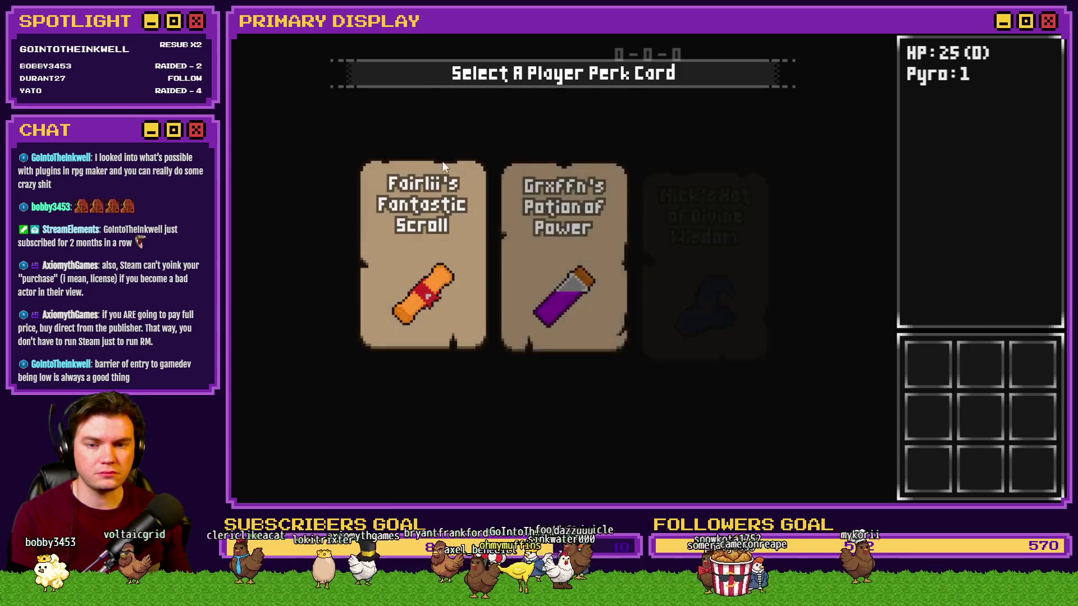
left_click(564, 236)
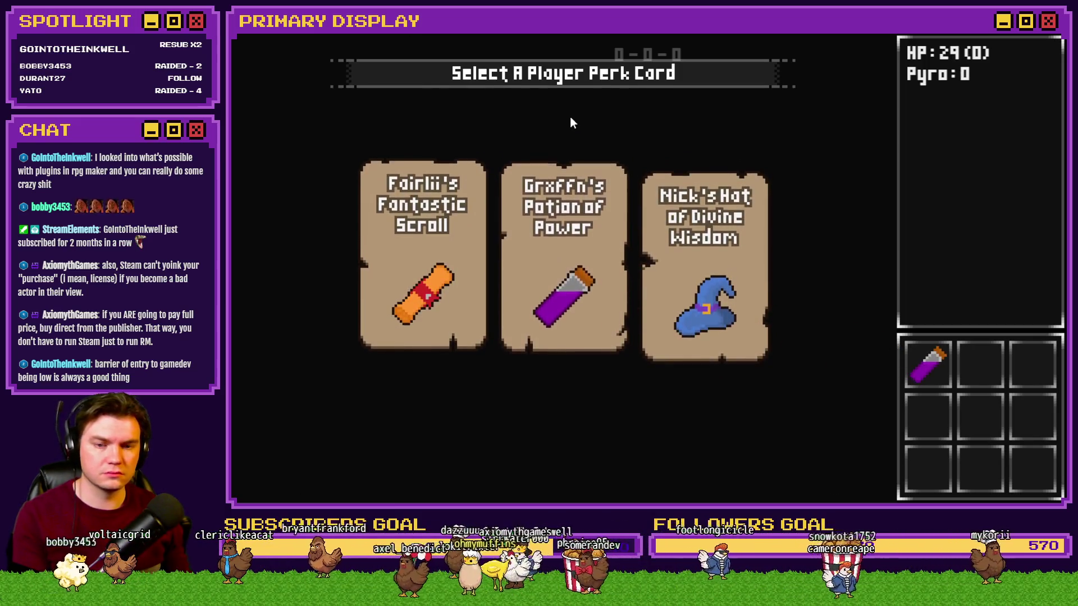
Step: In the F9 debug window, check variables 1051–1080, then move back to 0911–0920
key("F9")
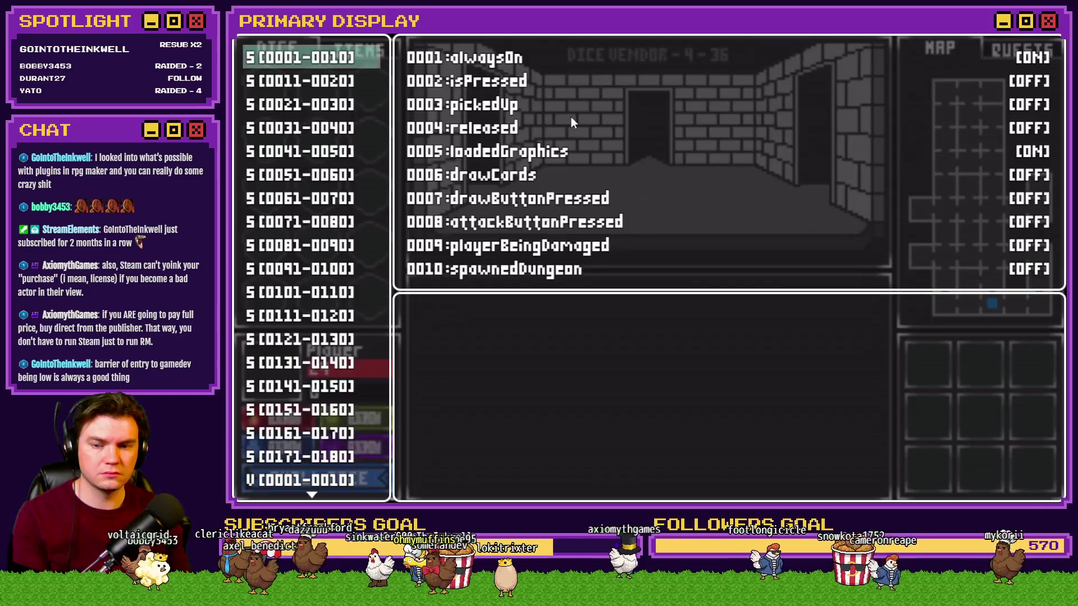
key("Up")
key("Up")
key("Up")
key("Up")
key("Up")
key("Up")
key("Up")
key("Up")
key("Up")
key("Up")
key("Down")
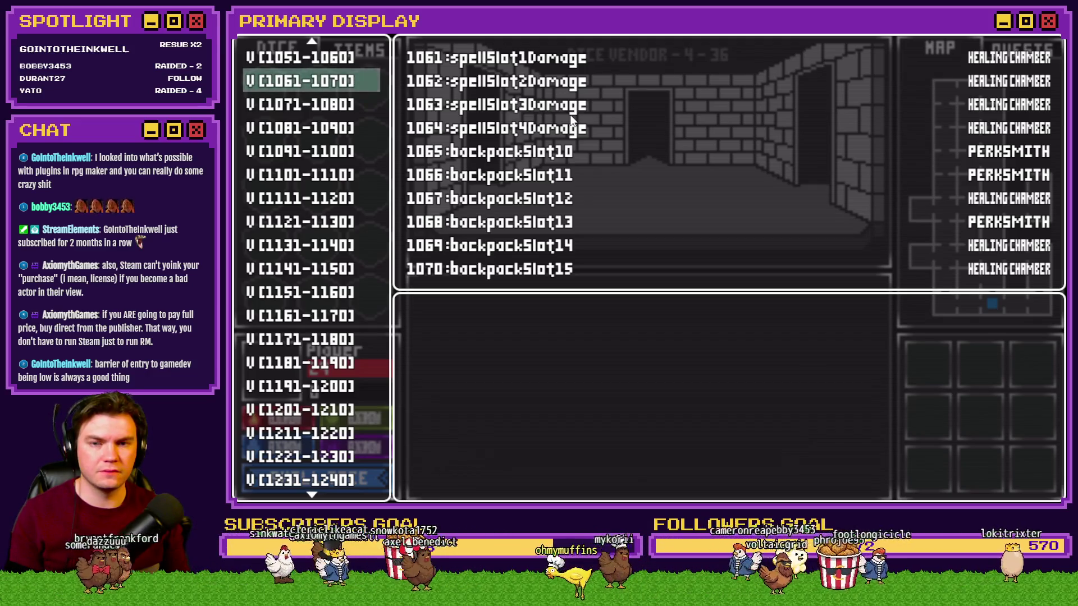
key("Down")
key("Up")
key("Up")
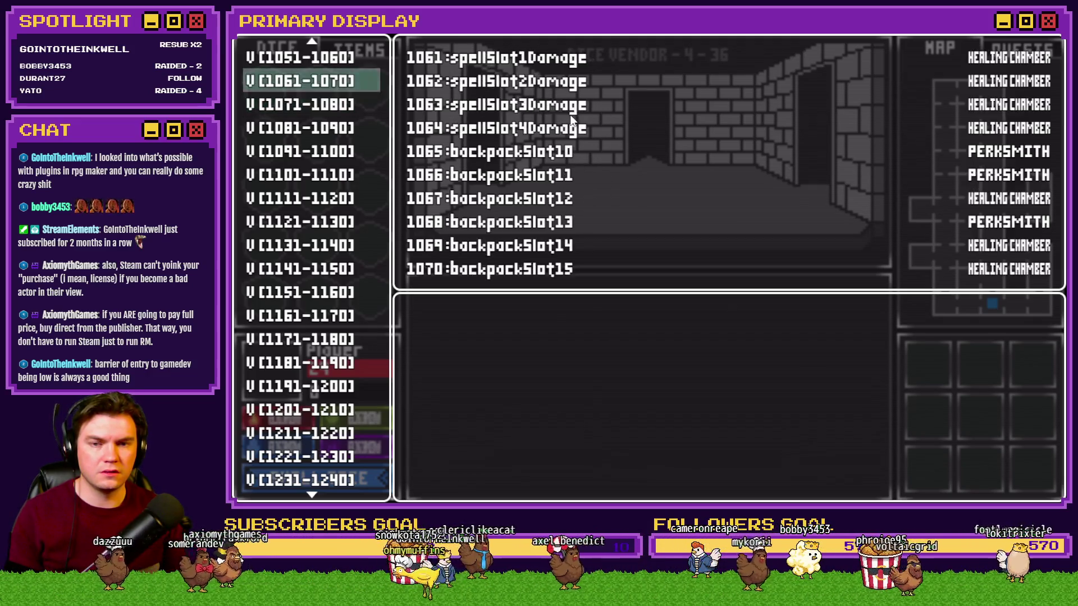
key("Down")
key("Up")
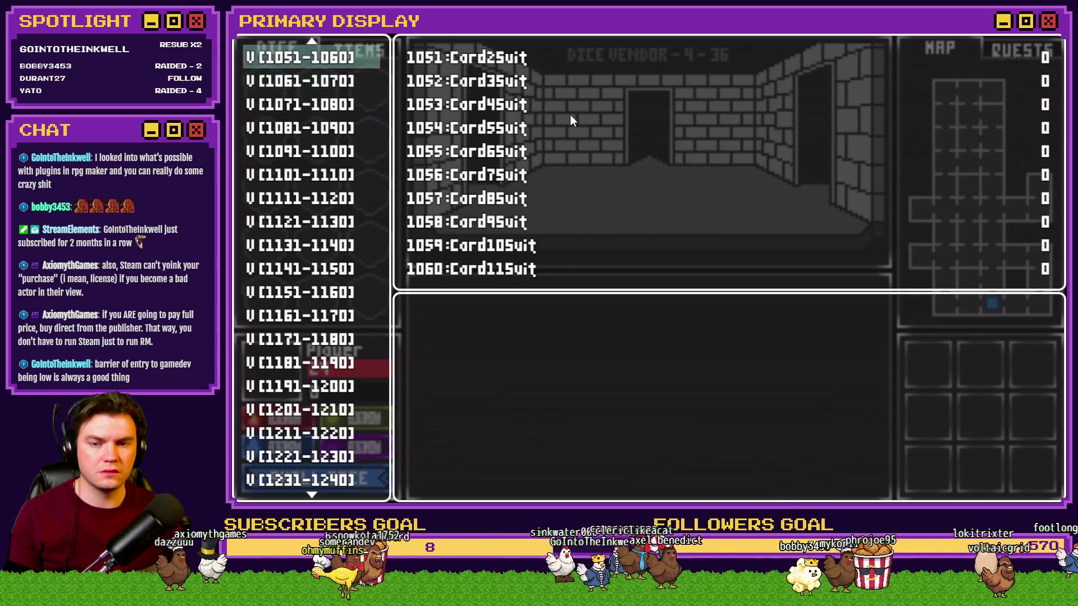
key("Down")
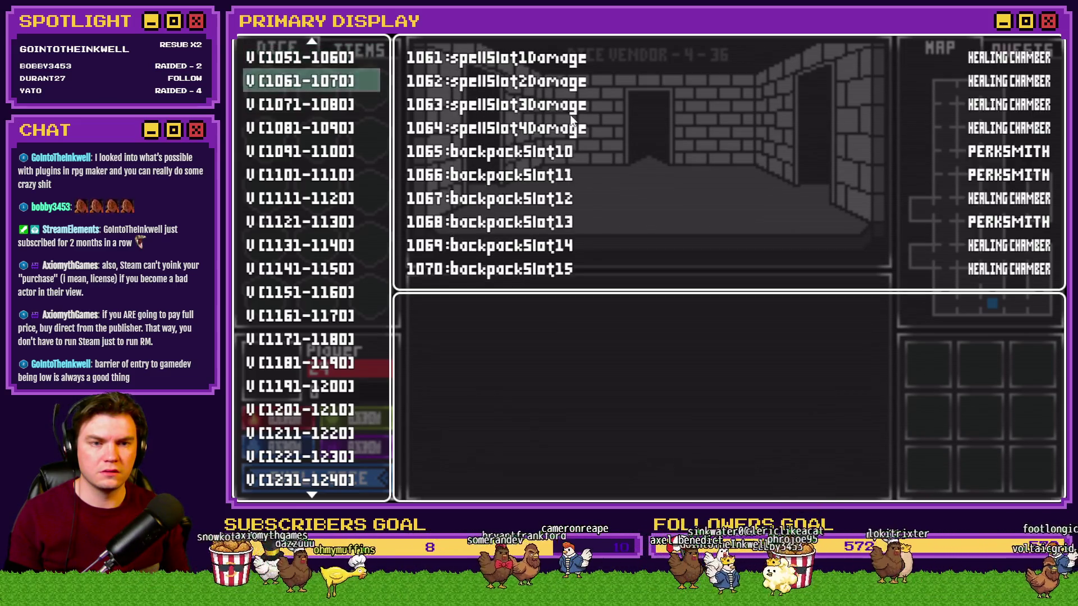
key("Up")
key("Up")
key("Up")
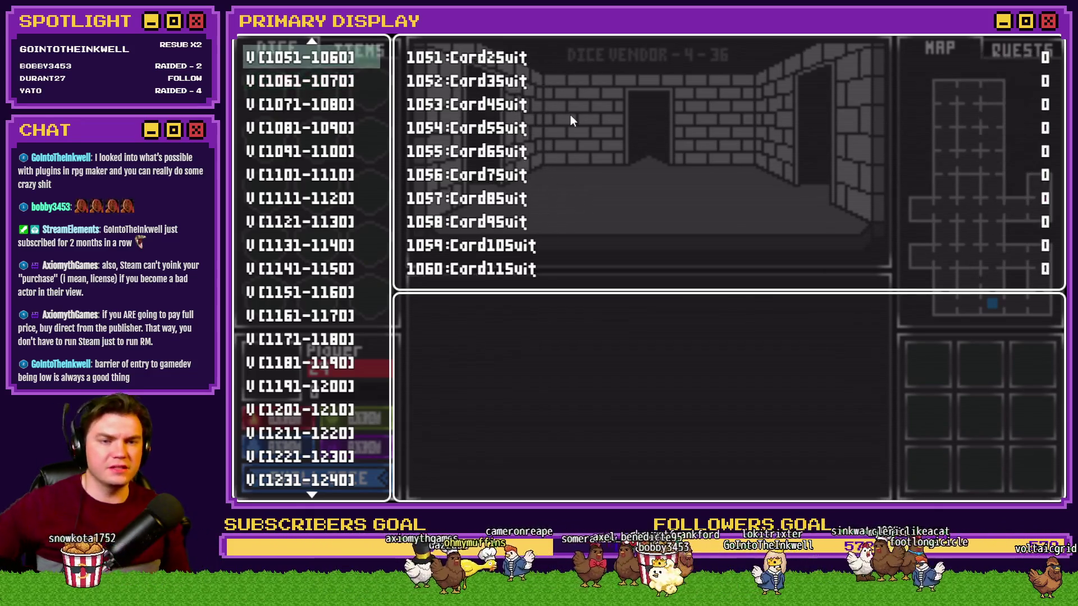
key("Up")
key("Up")
key("Up")
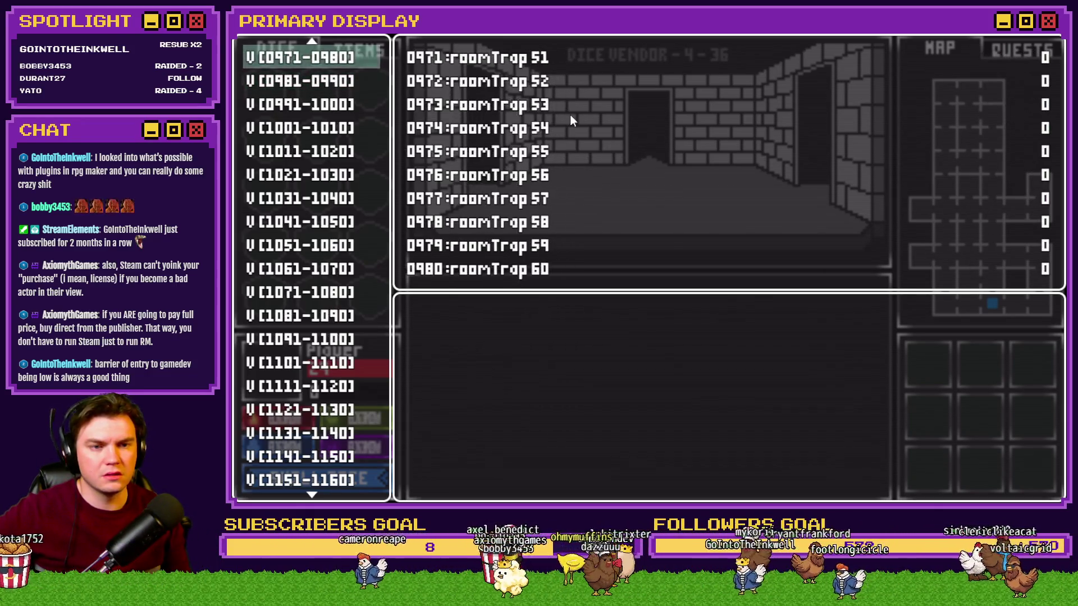
key("Up")
key("Up")
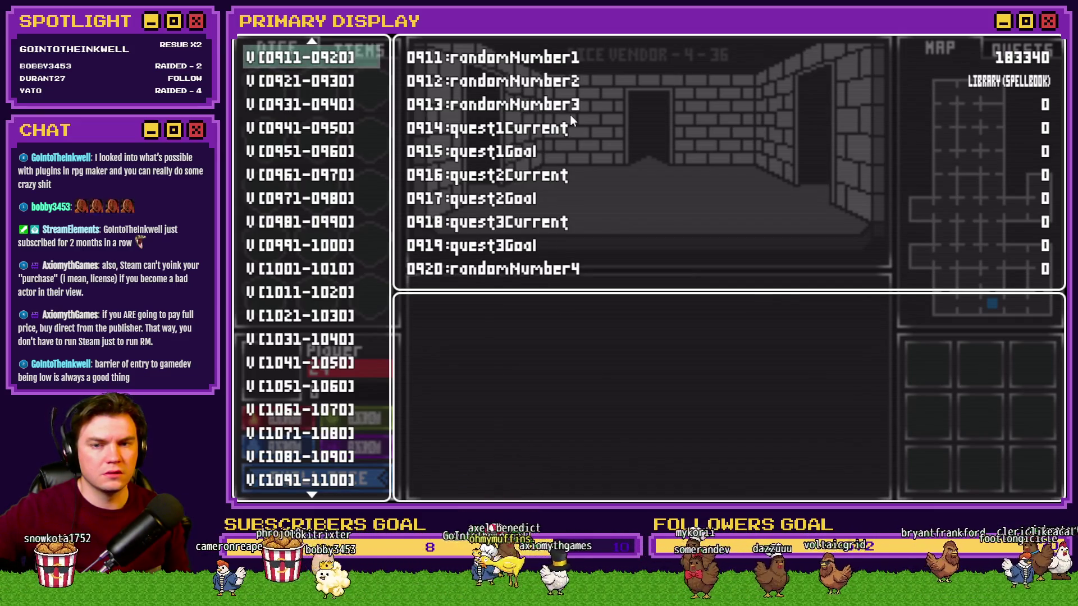
Step: Compare variables 0901–0910 with 0911–0920, then browse back through the lower-numbered variable groups
key("Up")
key("Down")
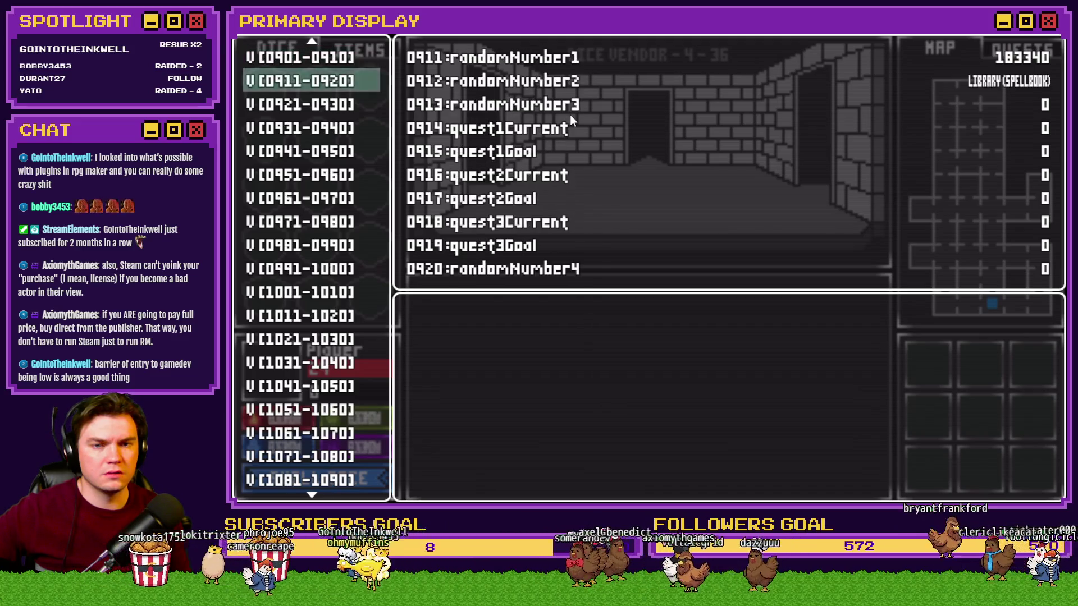
key("Up")
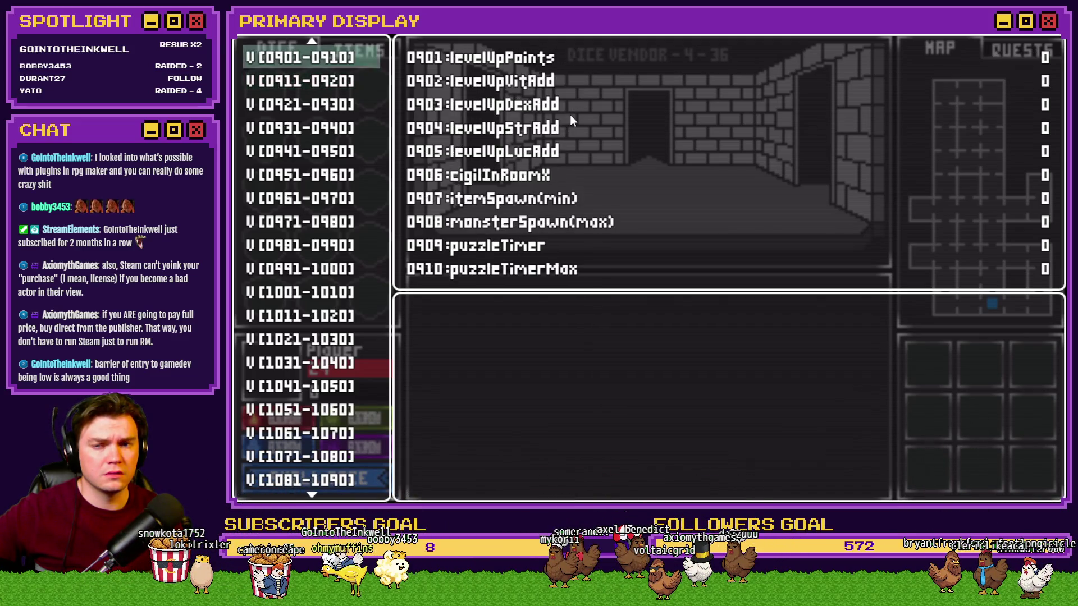
key("Down")
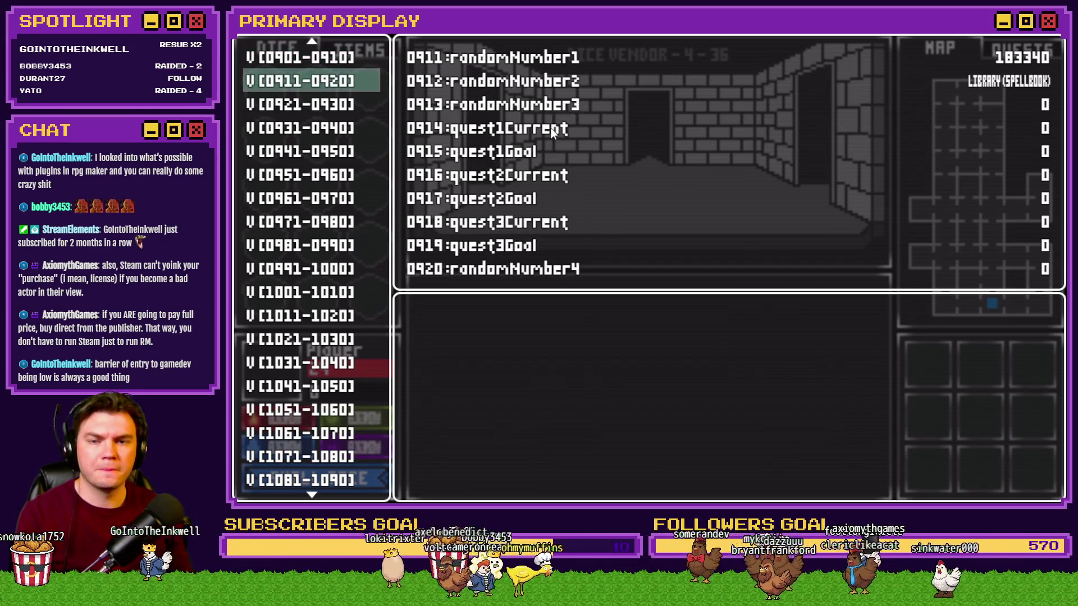
key("Up")
key("Up")
key("Down")
key("Down")
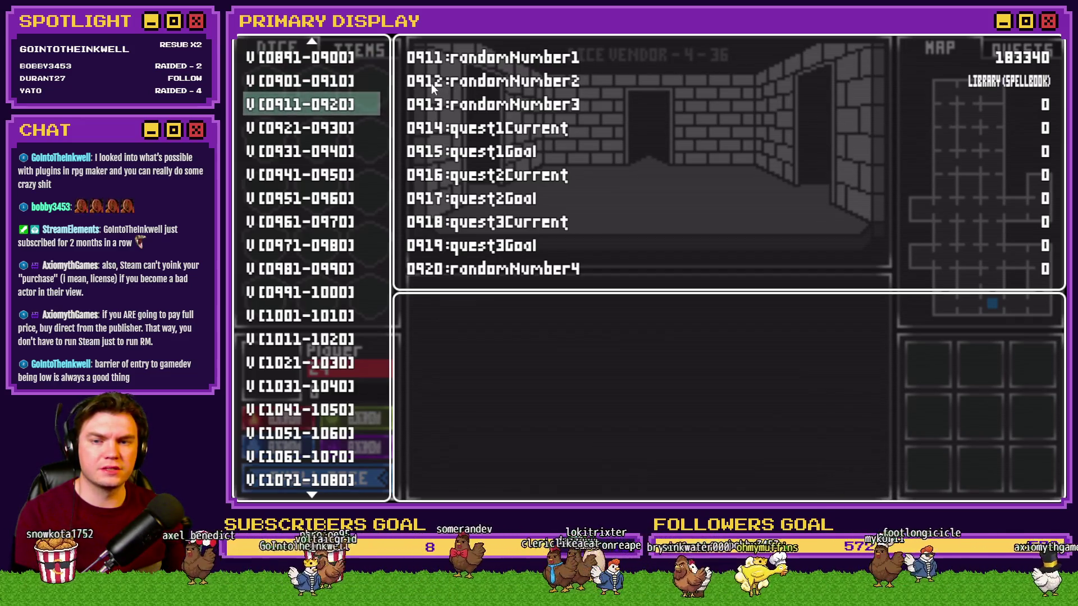
key("Up")
key("Up")
key("Up")
key("Up")
key("Up")
key("Up")
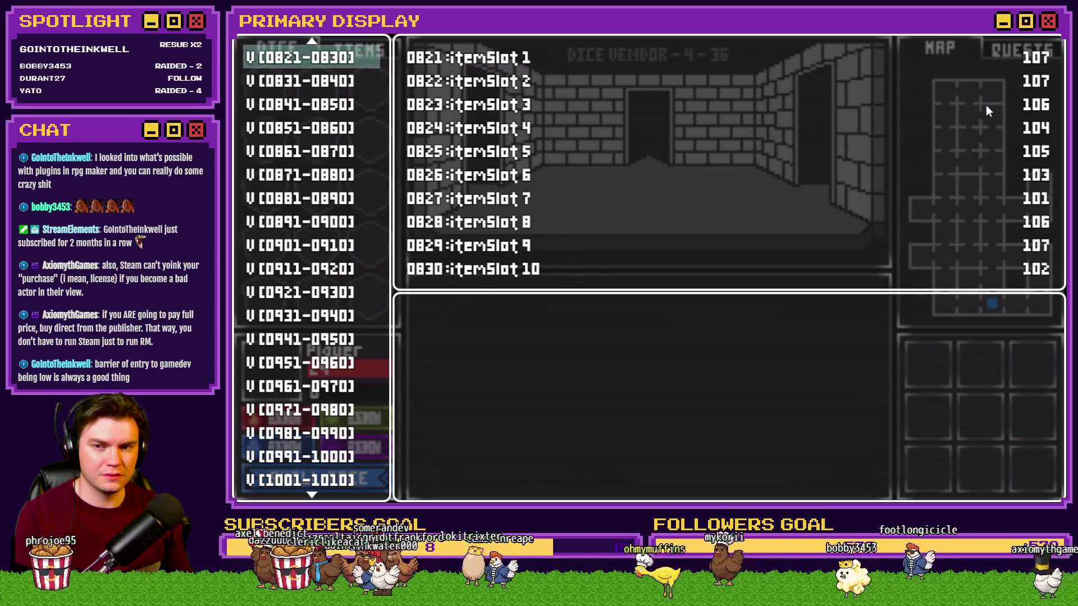
key("Up")
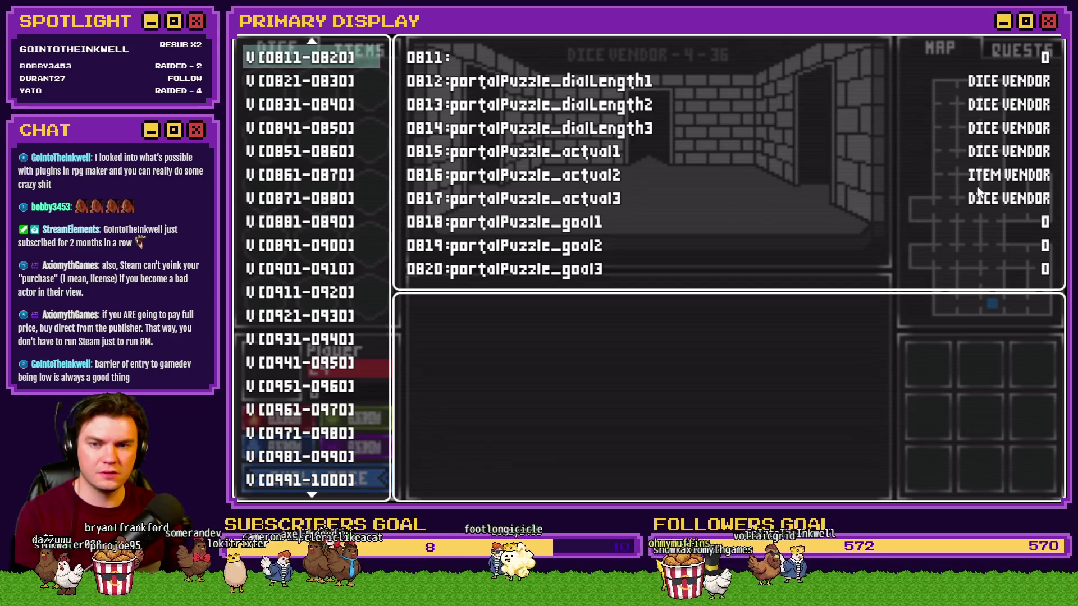
key("Up")
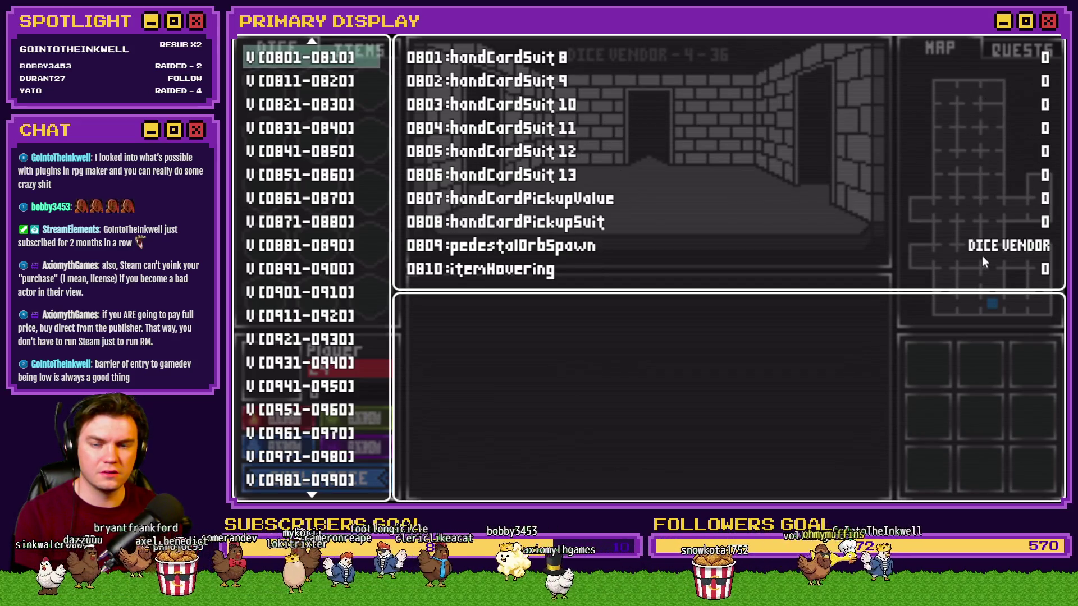
key("Up")
key("Up")
key("Up")
key("Up")
key("Up")
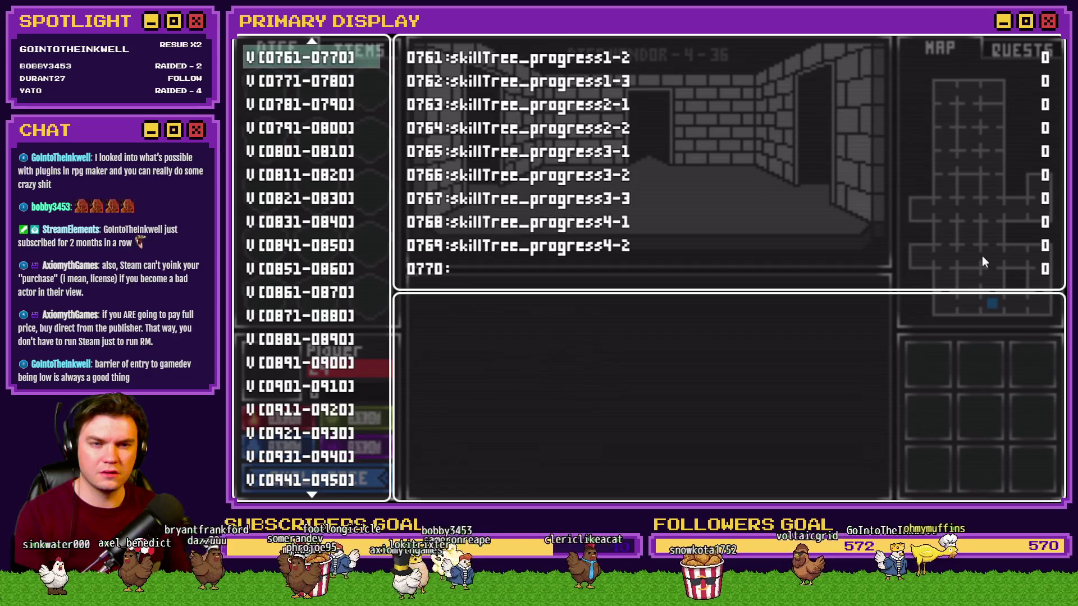
key("Up")
key("Up")
key("Up")
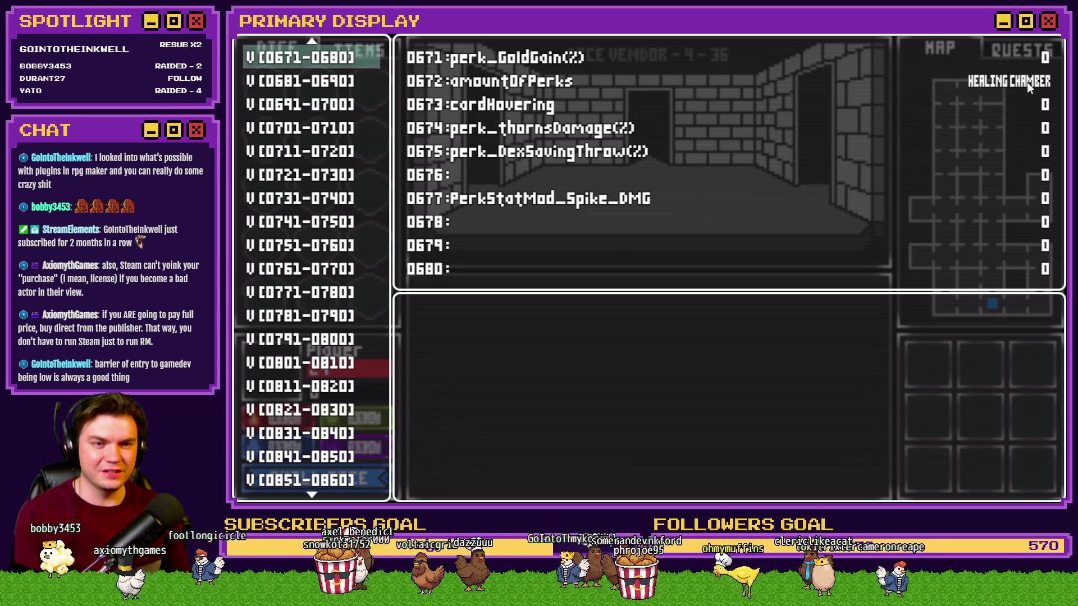
key("Up")
key("Up")
key("Up")
key("Up")
key("Up")
key("Up")
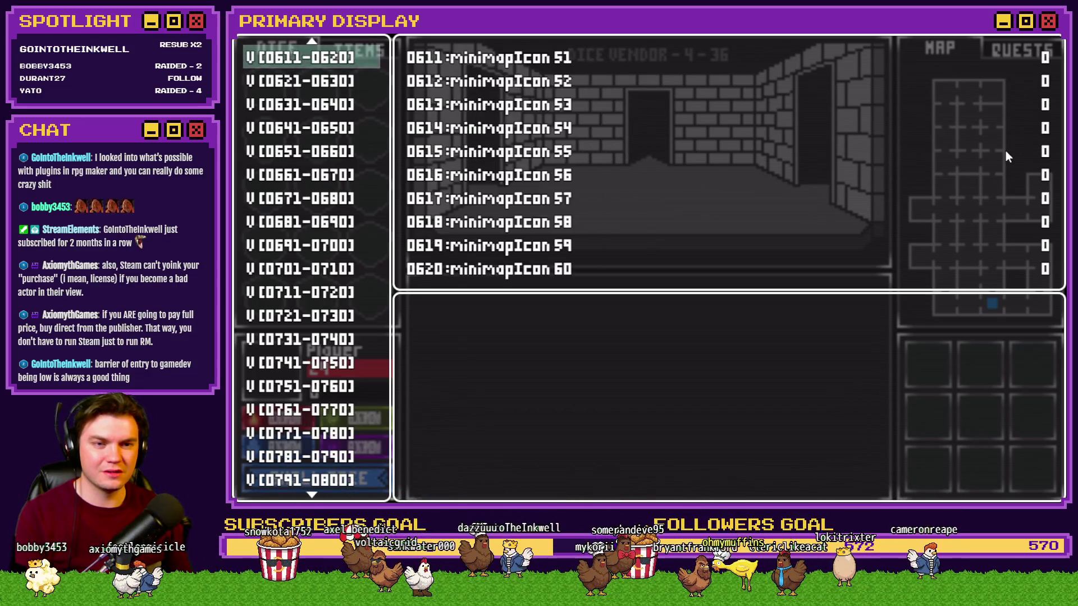
key("Up")
key("Up")
key("Up")
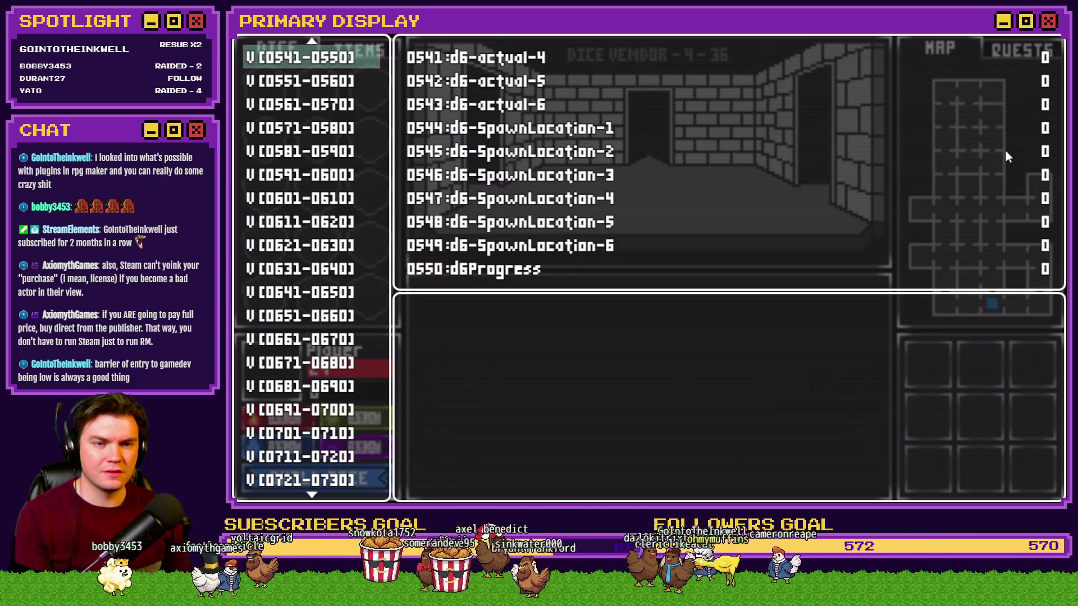
key("Up")
key("Up")
key("Up")
key("Up")
key("Up")
key("Up")
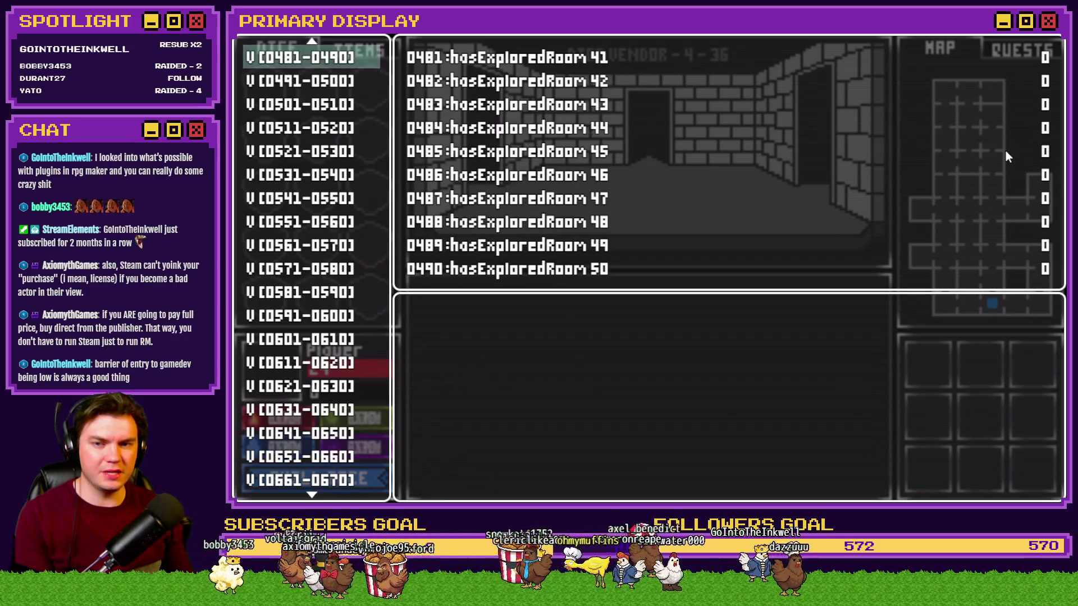
Step: End the playtest and select RTG v2.0's commands from If RTG-PassProgress to Break Loop
left_click(1058, 38)
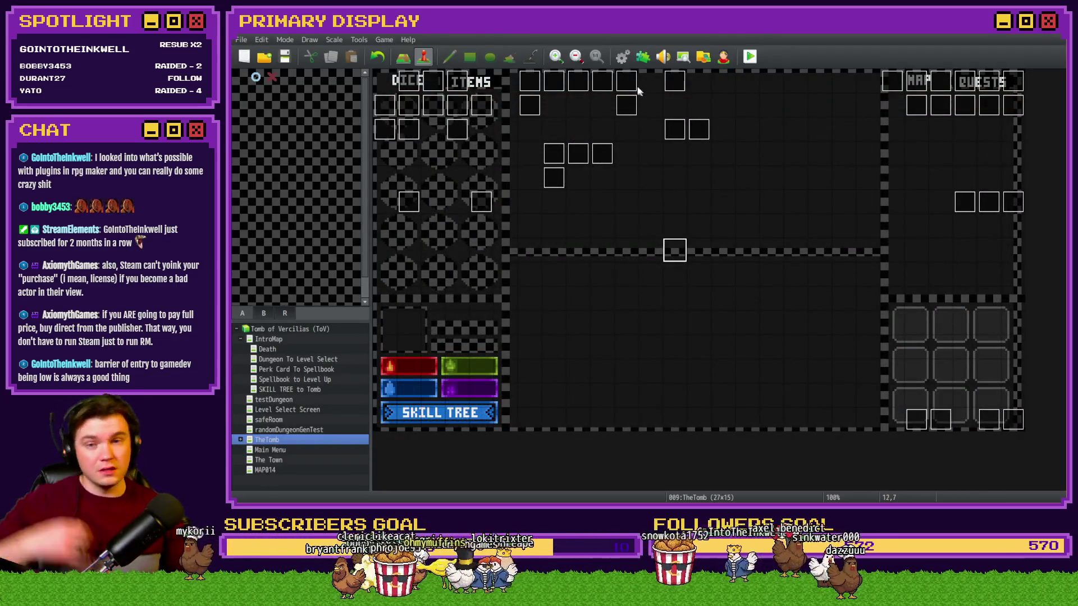
left_click(622, 56)
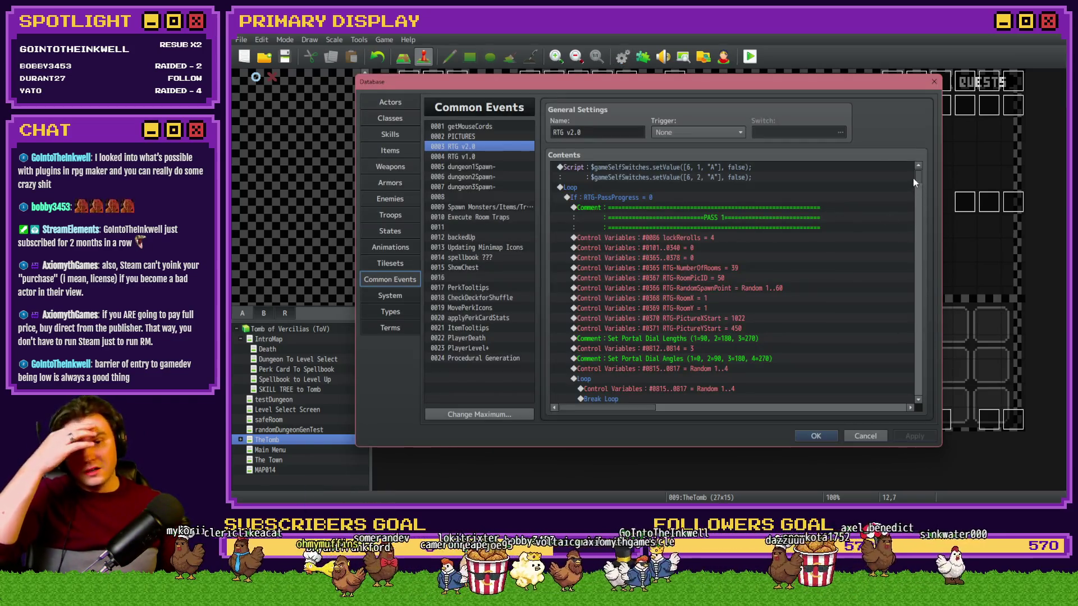
left_click(596, 197)
left_click_drag(612, 408, 623, 409)
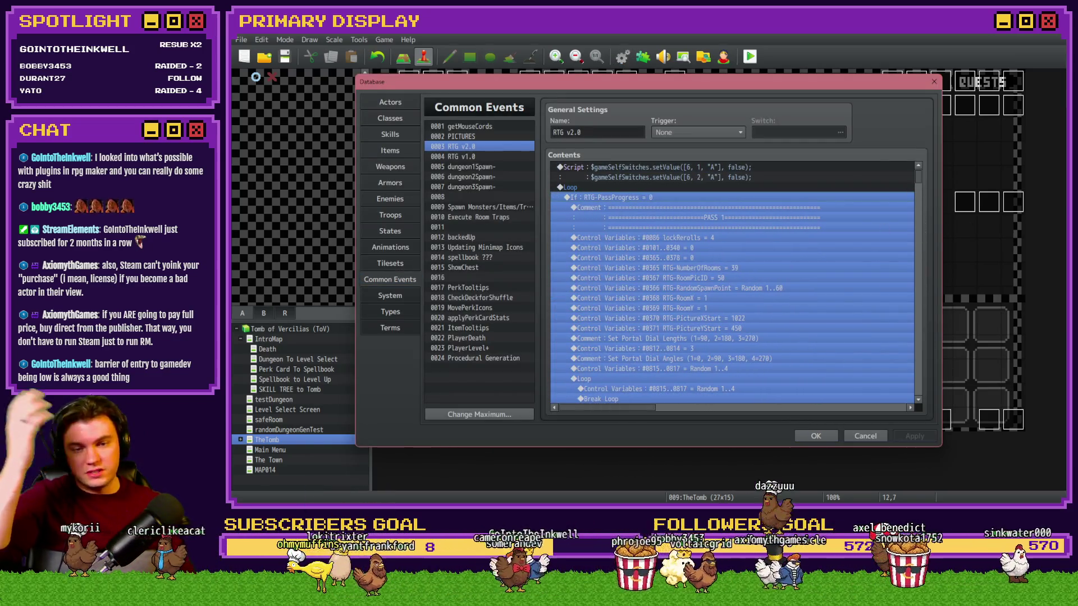
left_click_drag(919, 174, 915, 393)
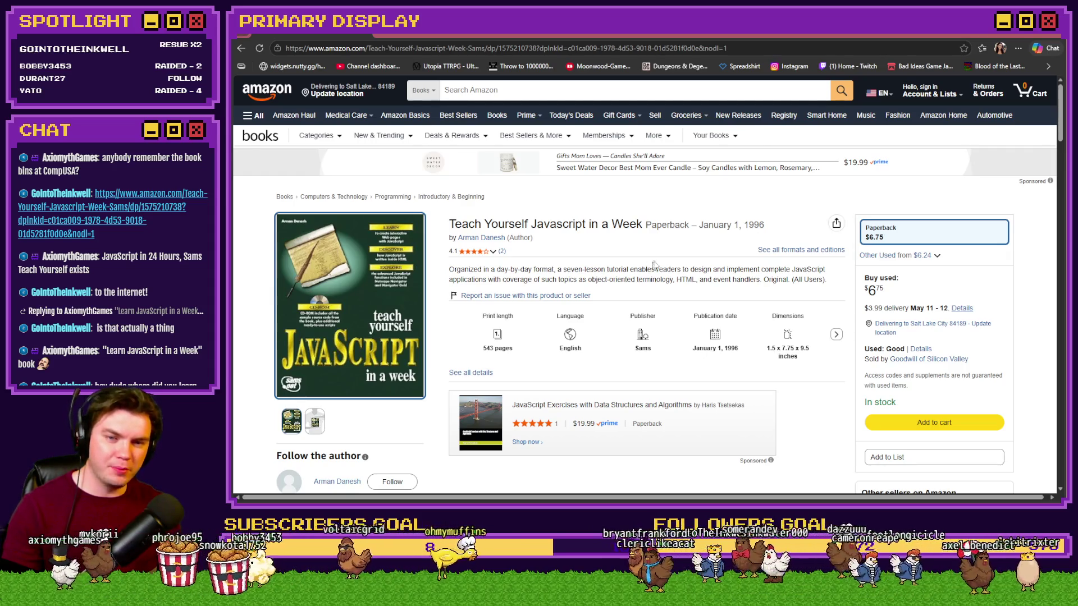
double_click(754, 225)
left_click(695, 263)
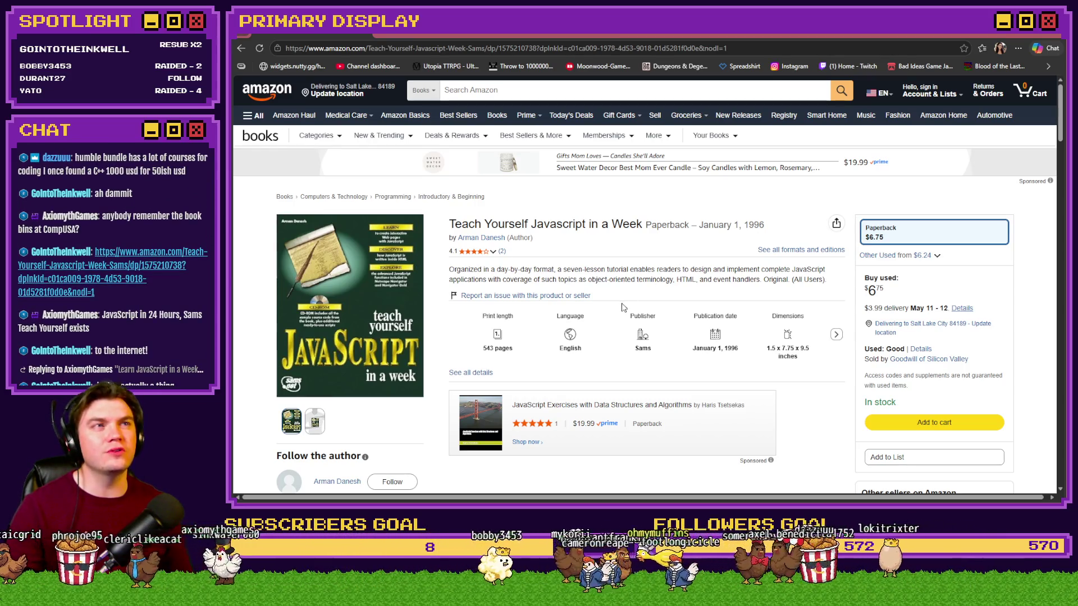
left_click(403, 302)
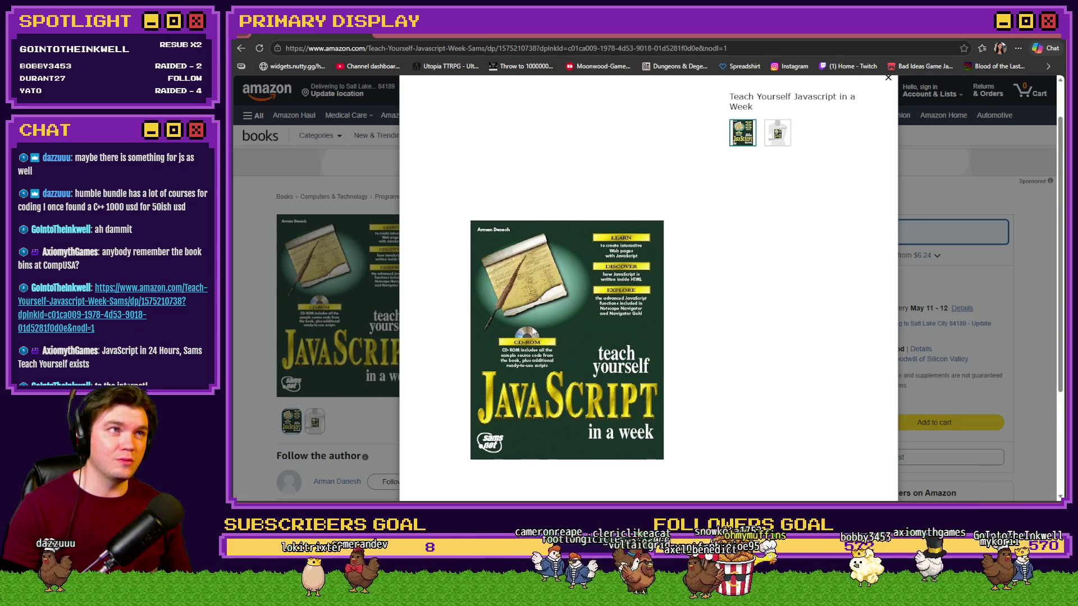
left_click(397, 330)
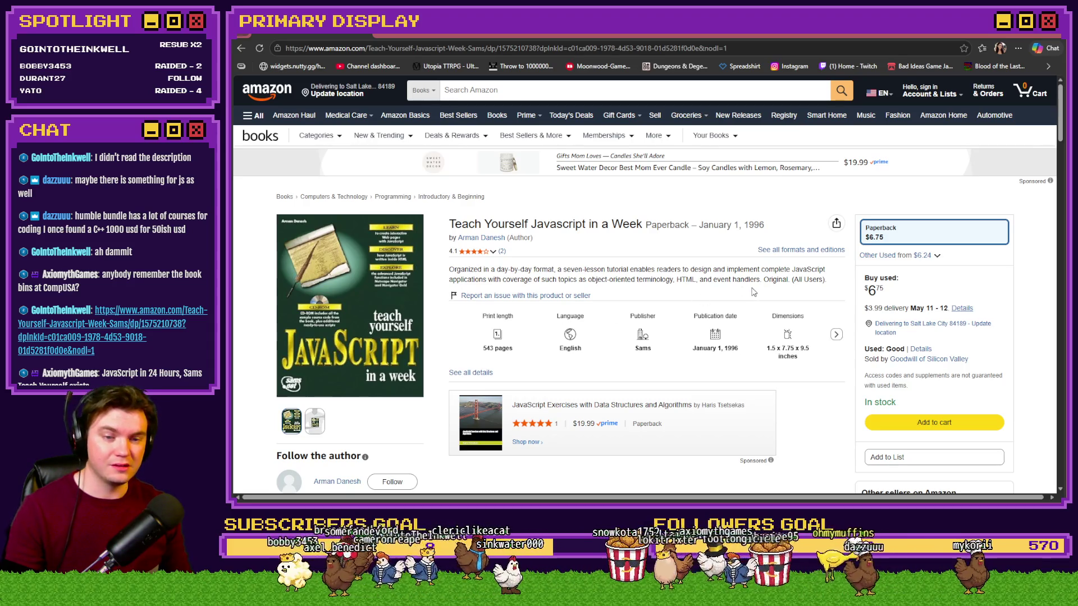
Step: Switch back to the RPG Maker MZ Database showing the RTG v2.0 common event
left_click(1051, 37)
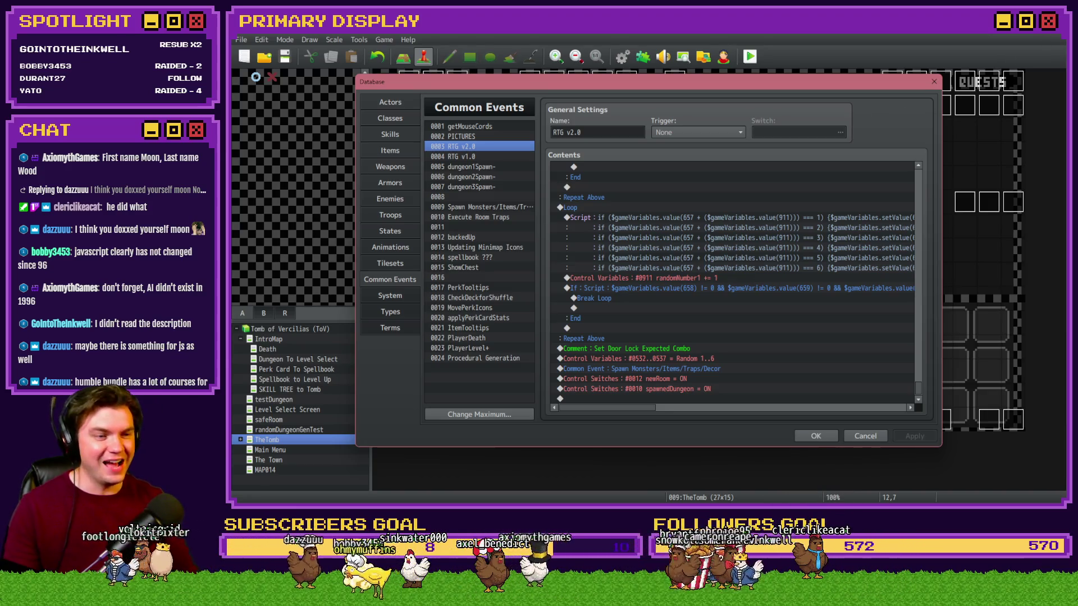
Step: Alt+Tab to the Amazon page for "Teach Yourself Javascript in a Week"
key("alt+Tab")
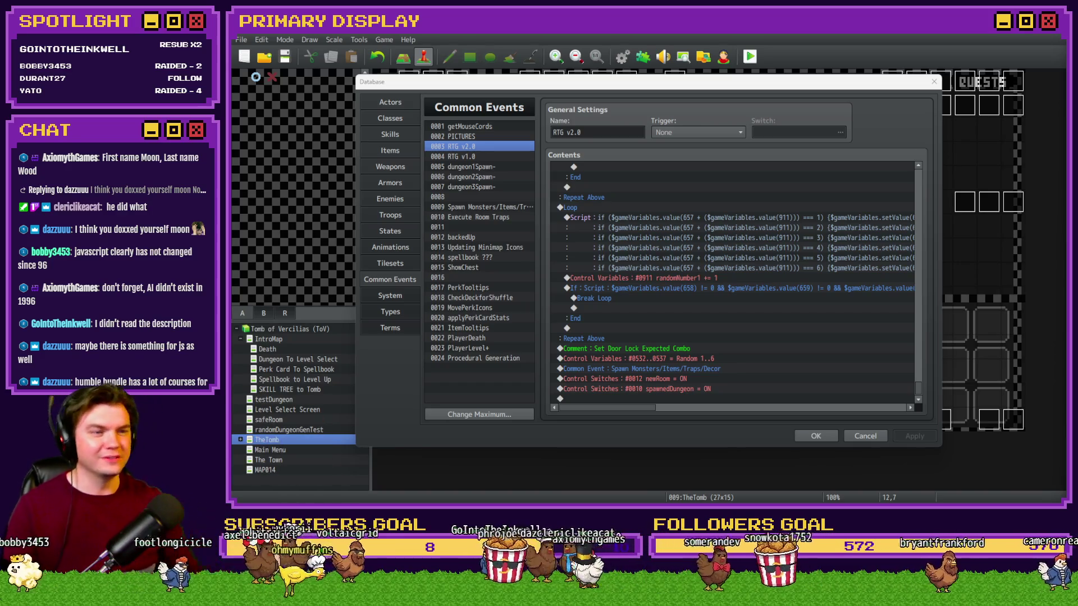
key("alt+Tab")
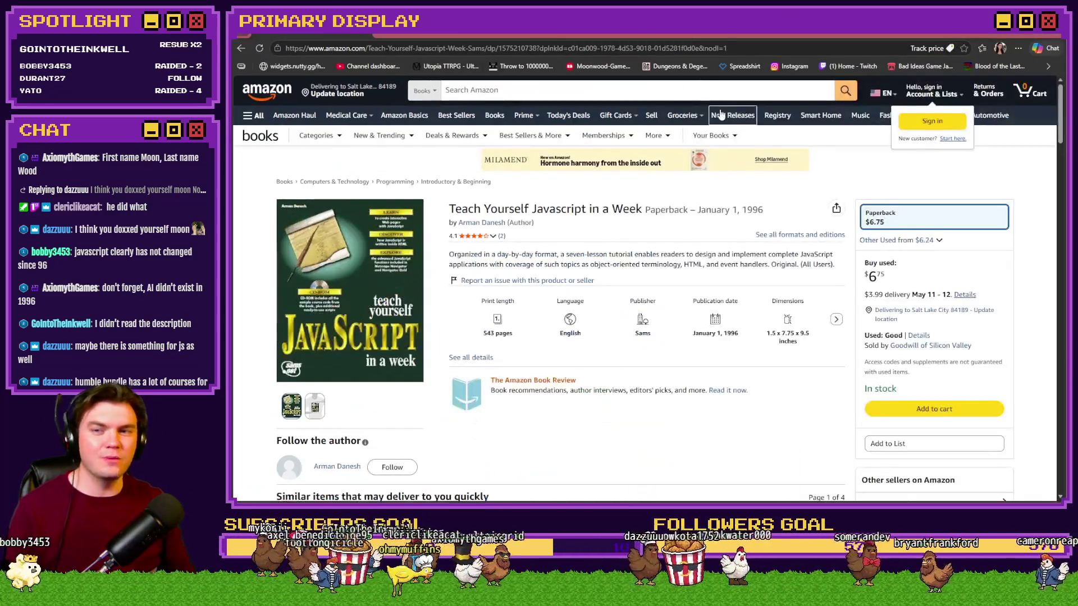
mouse_move(373, 137)
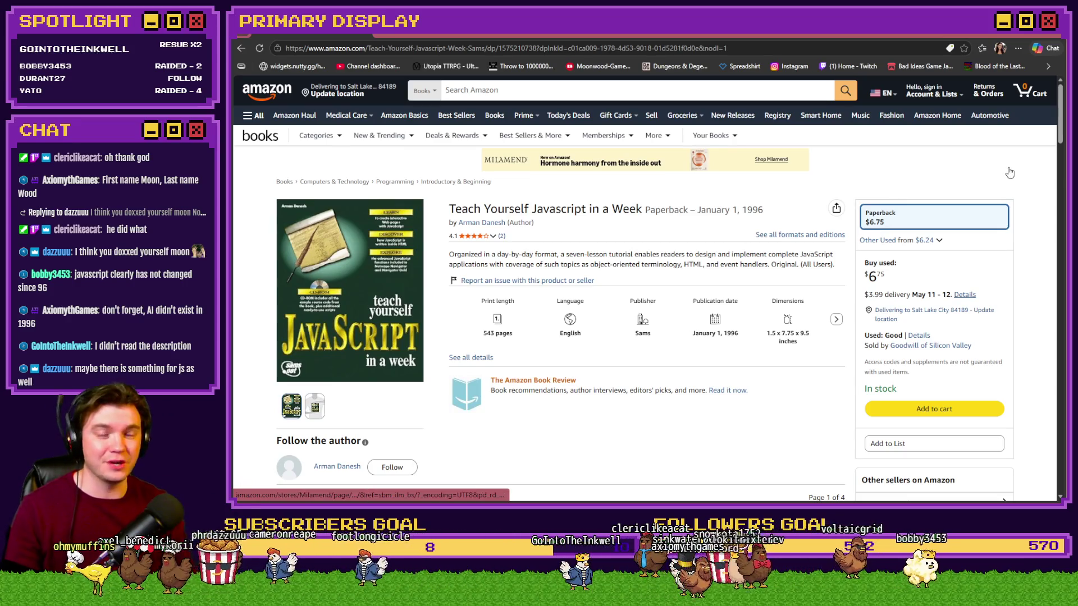
key("alt+Tab")
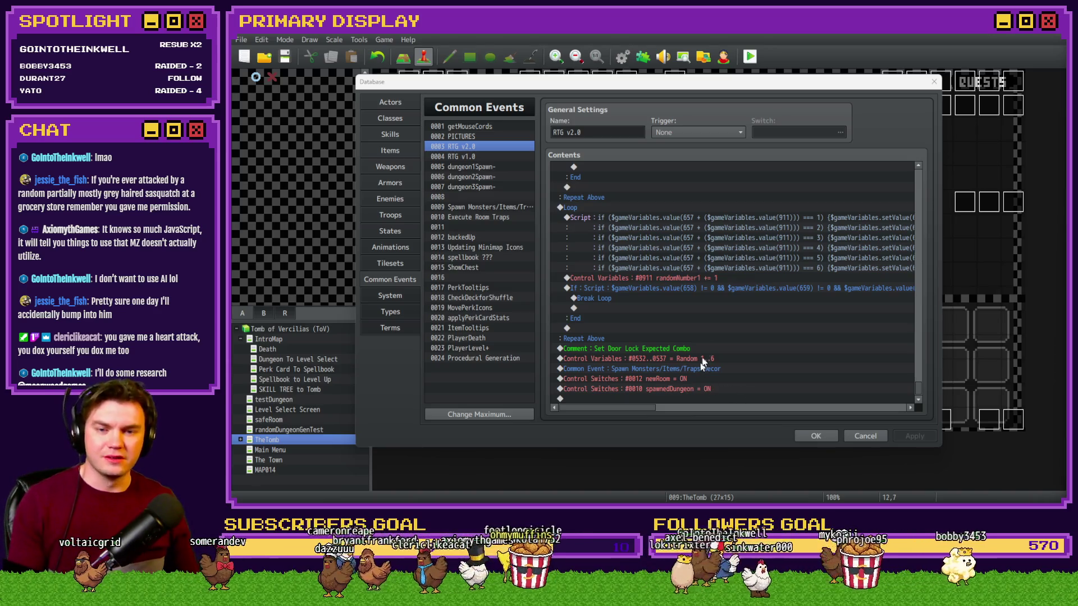
Step: Review the RTG v2.0 room-label script in the script editor, then close it
left_click(708, 288)
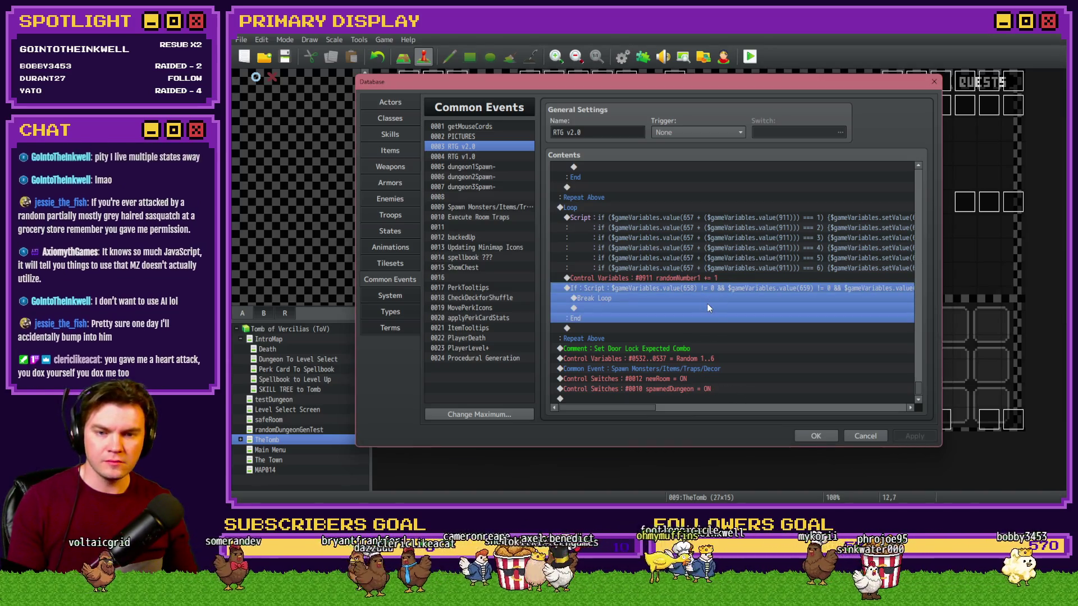
left_click(713, 279)
left_click(737, 229)
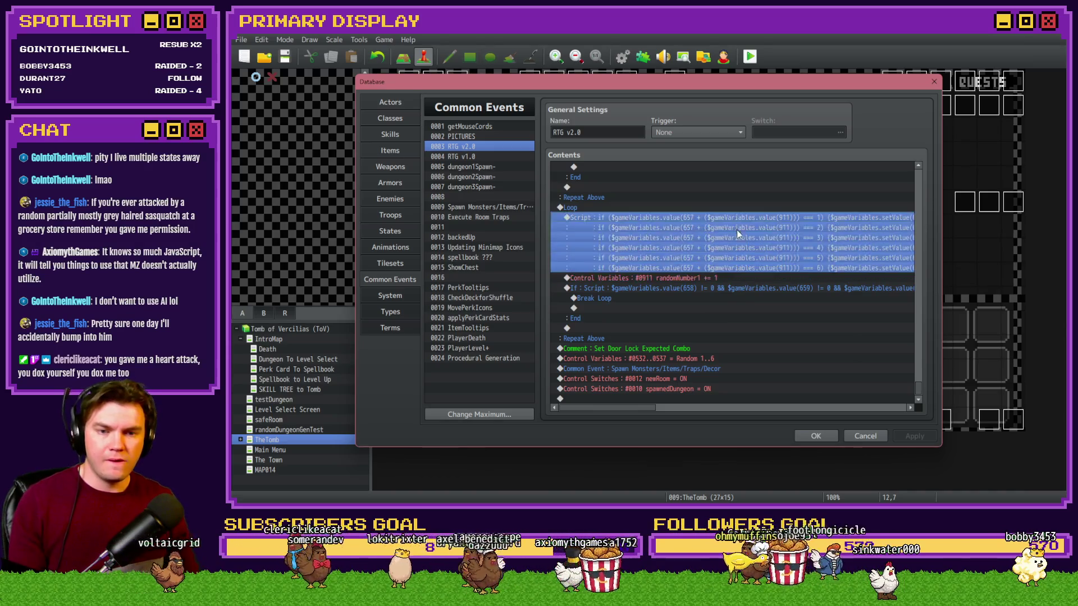
double_click(737, 229)
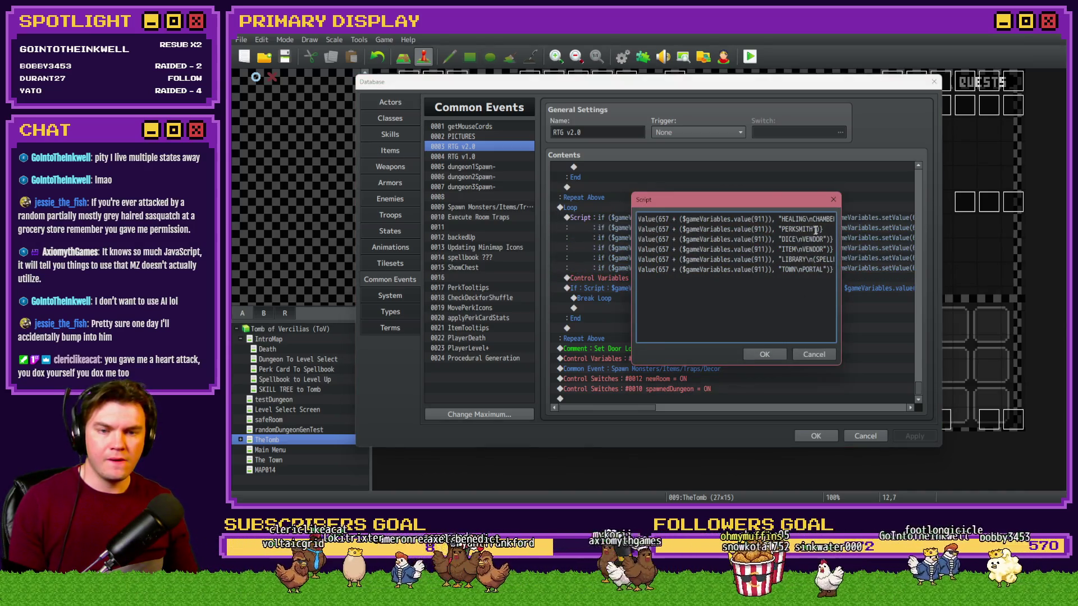
left_click_drag(820, 219, 835, 219)
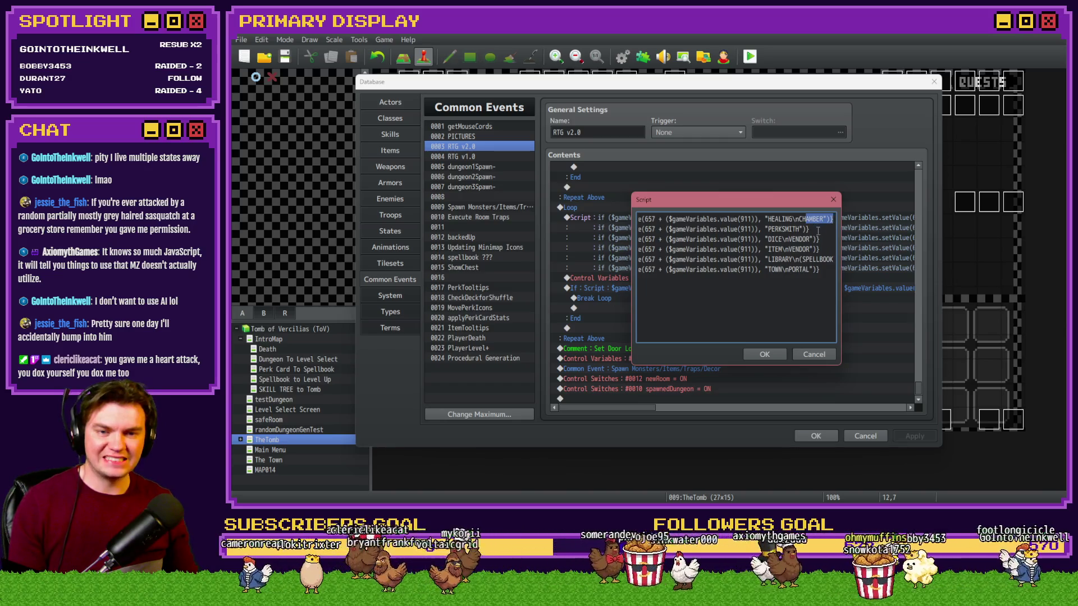
left_click(801, 354)
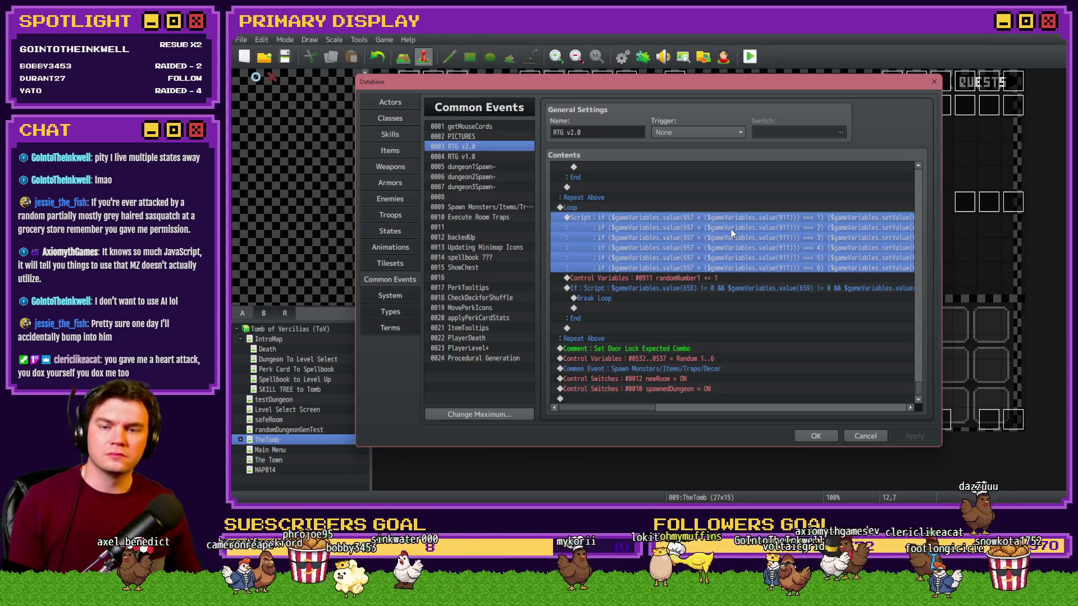
Step: Insert a white (255,255,255,170) 60-frame Flash Screen with Wait after the label script
left_click(690, 277)
key("Insert")
left_click(617, 132)
left_click(633, 134)
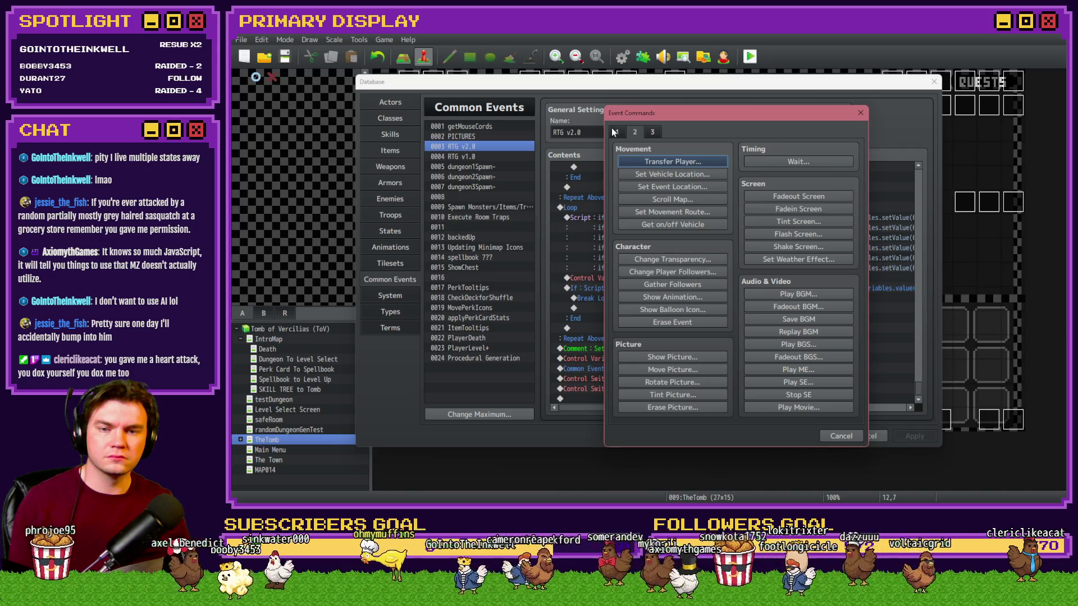
left_click(616, 132)
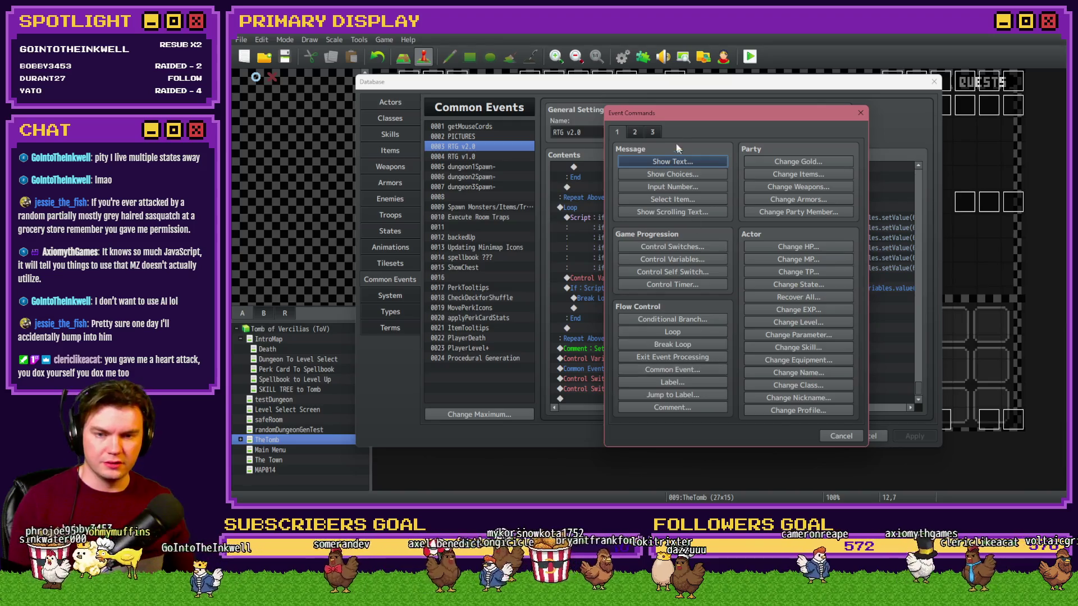
left_click(634, 134)
left_click(798, 234)
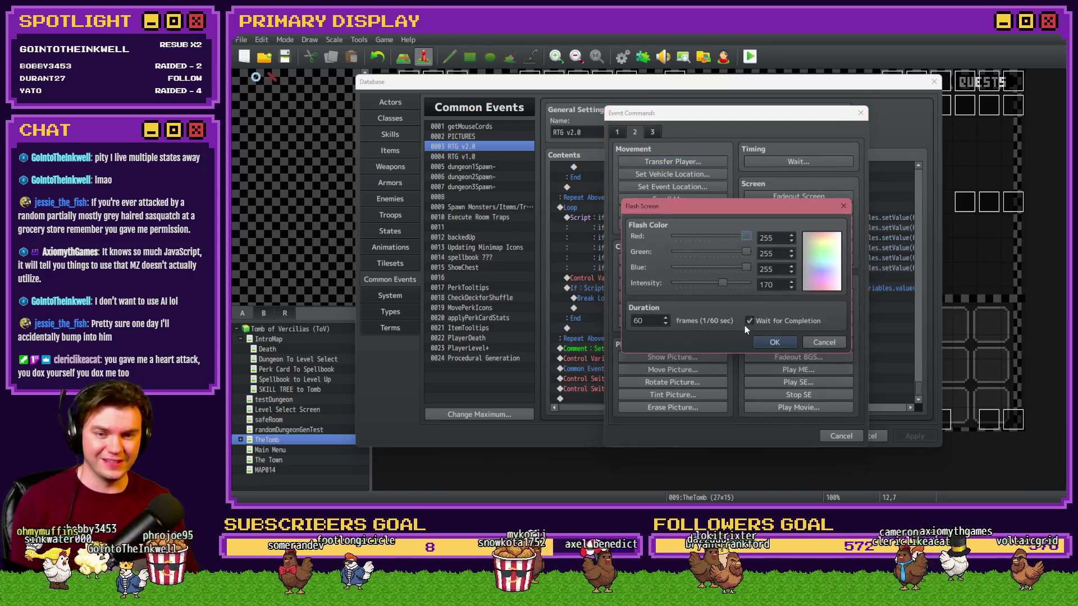
left_click(761, 341)
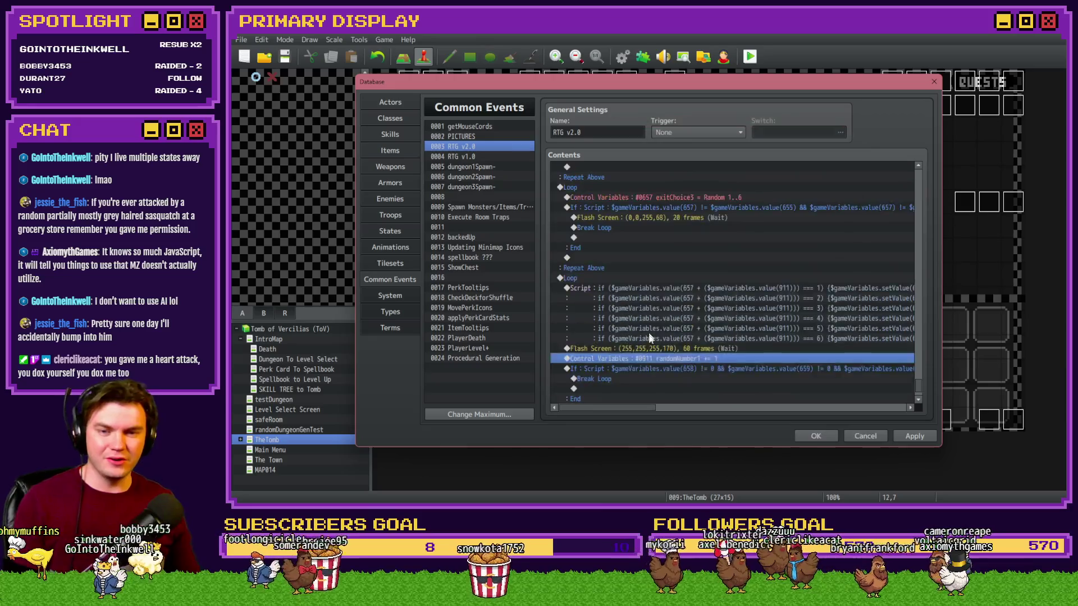
Step: Delete the blue Flash Screen from the exitChoice3 loop and close the database with OK
left_click(693, 197)
key("Delete")
scroll(689, 260, "up", 2)
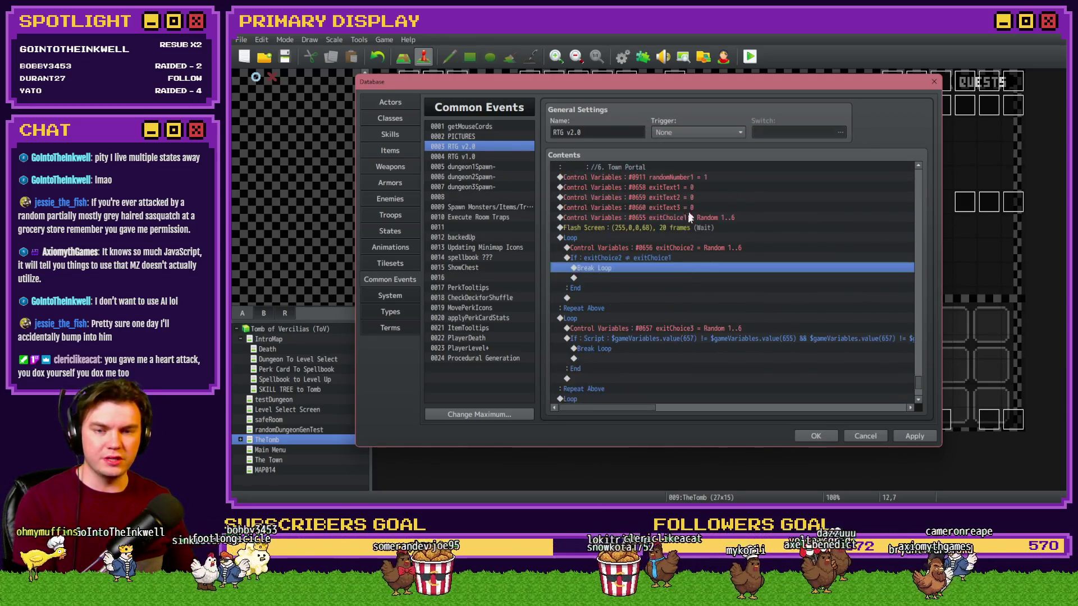
left_click(690, 227)
left_click(810, 433)
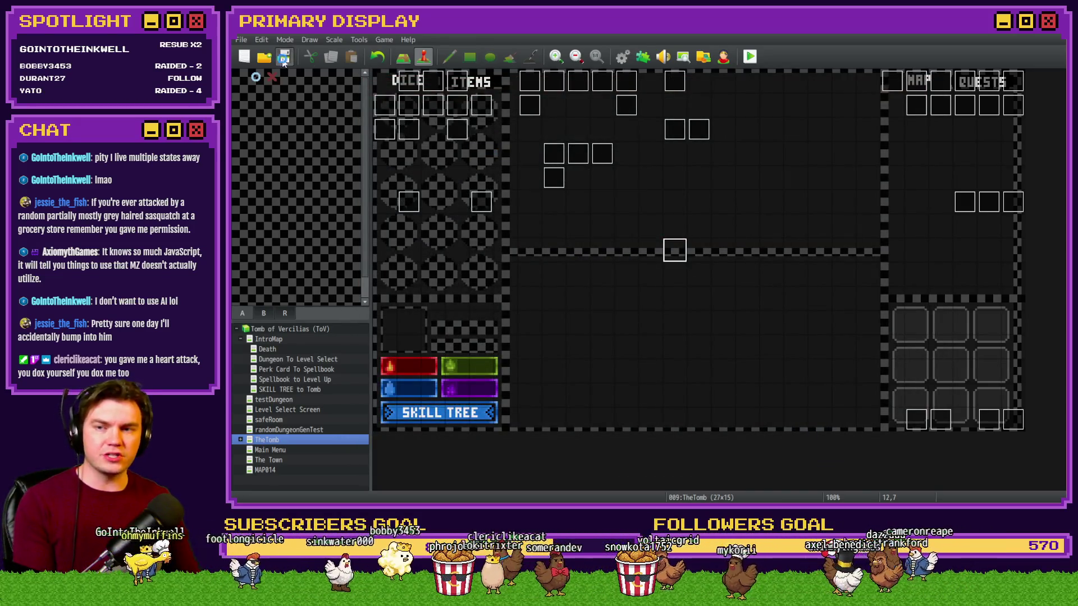
Step: Start a playtest, take the gauntlet perk into the dungeon, and open the F9 debug window
left_click(748, 56)
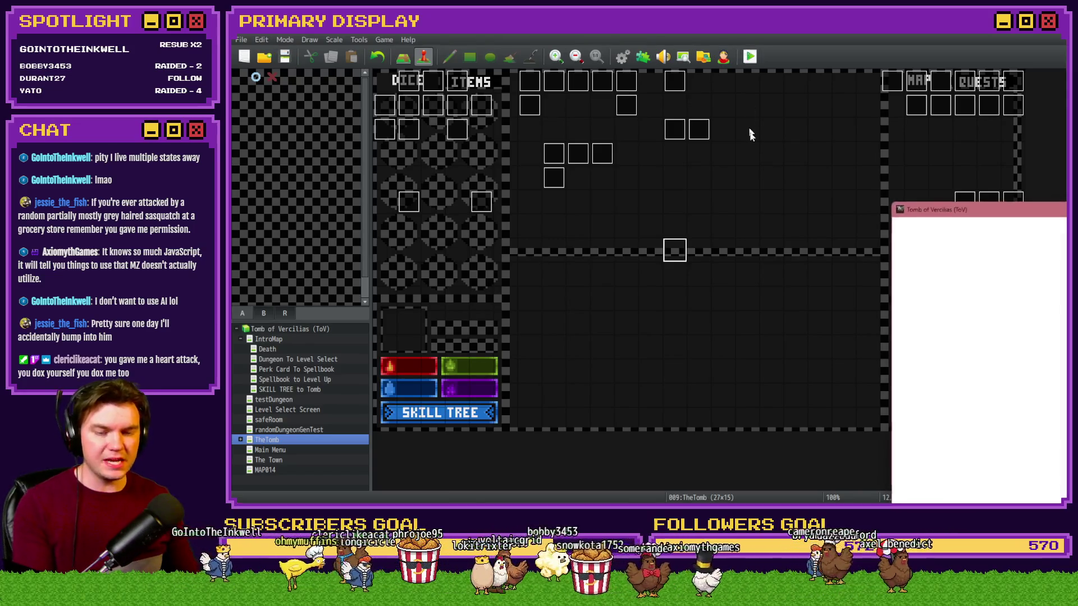
key("Return")
key("F9")
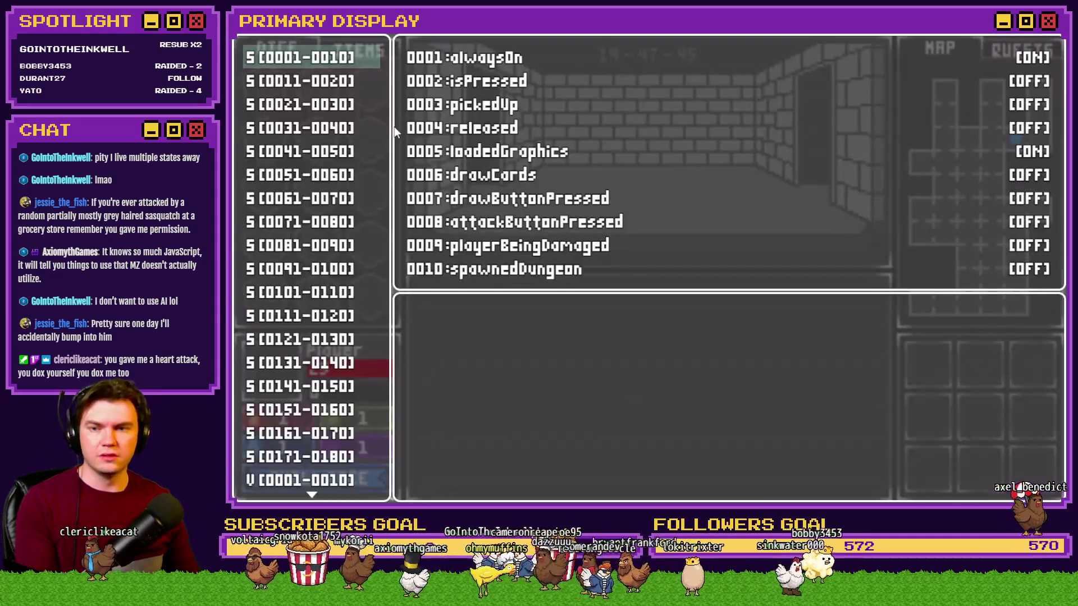
scroll(349, 278, "down", 4)
scroll(342, 278, "up", 3)
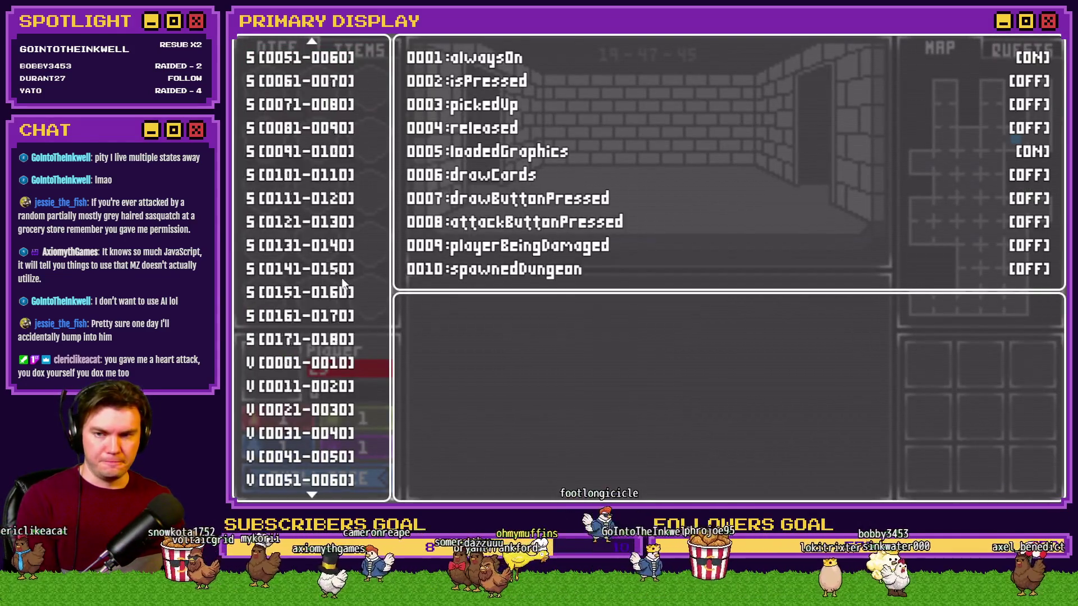
Step: Step up through the debug switch and variable ranges looking for variables 0911–0920
key("Up")
key("Up")
key("Up")
key("Up")
key("Up")
key("Up")
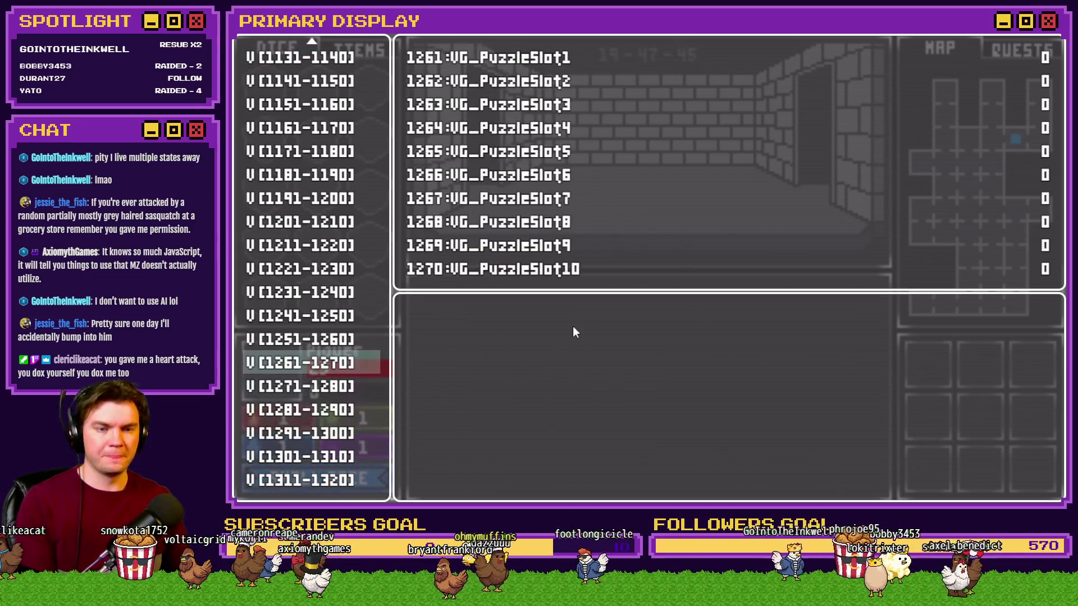
key("Up")
key("Up")
key("Up")
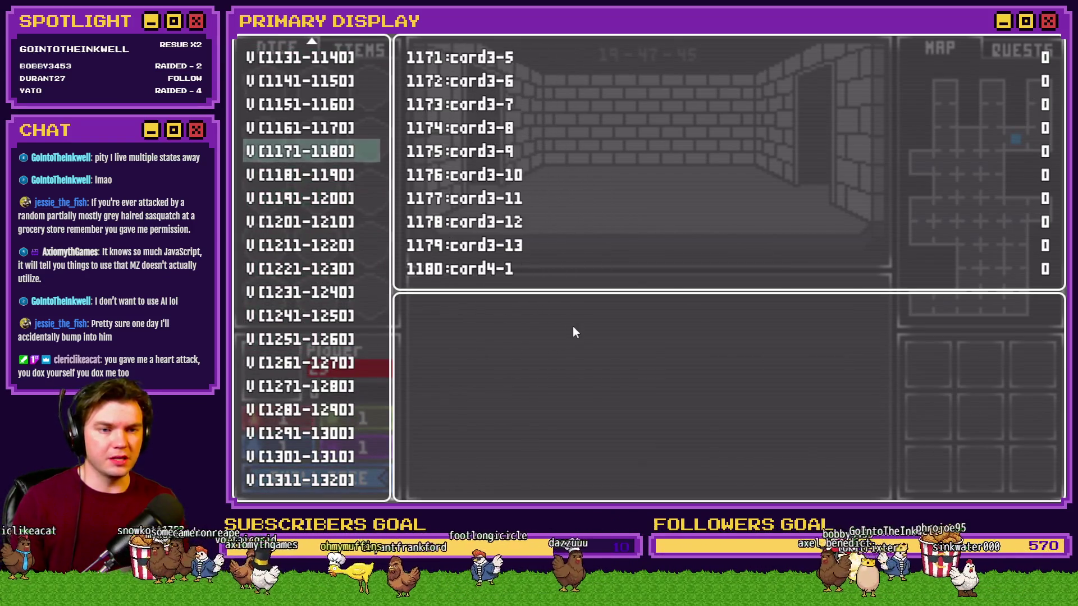
key("Up")
key("Up")
key("Up")
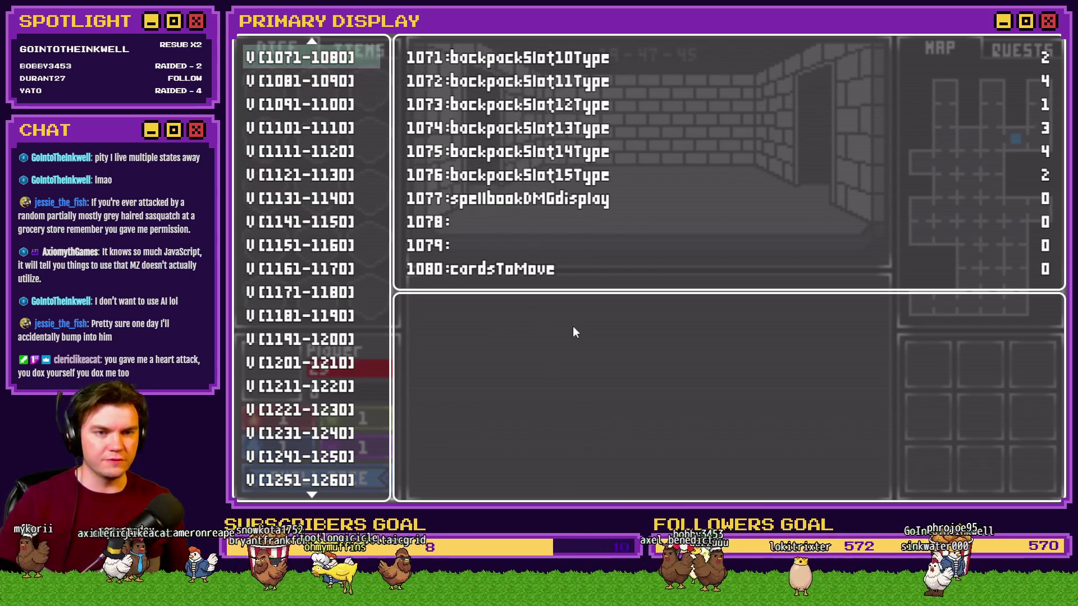
key("Up")
key("Up")
key("Up")
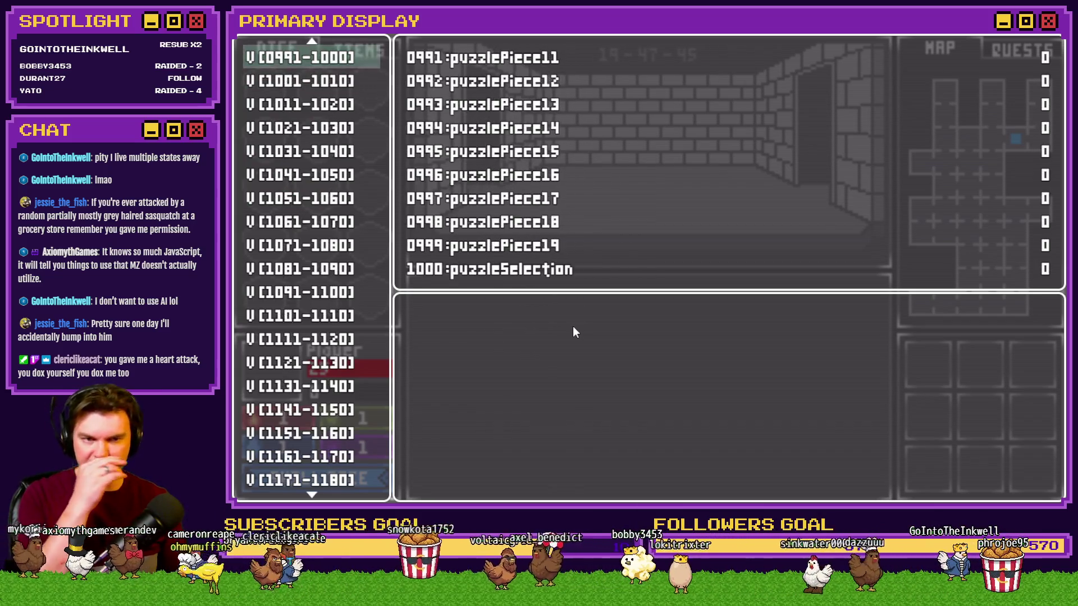
key("Up")
key("Up")
key("Up")
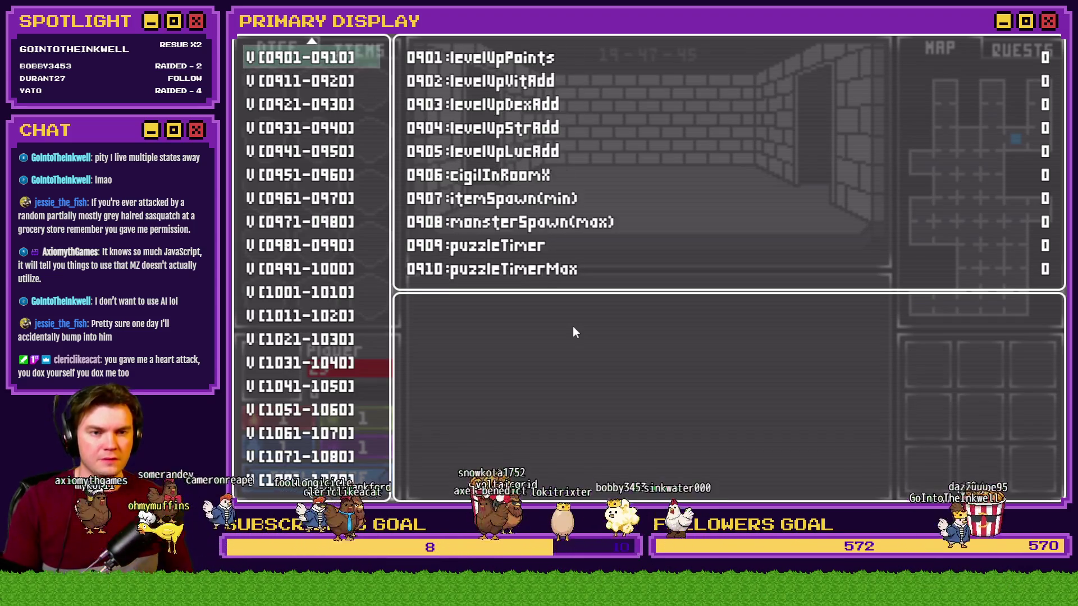
key("Up")
key("Up")
key("Up")
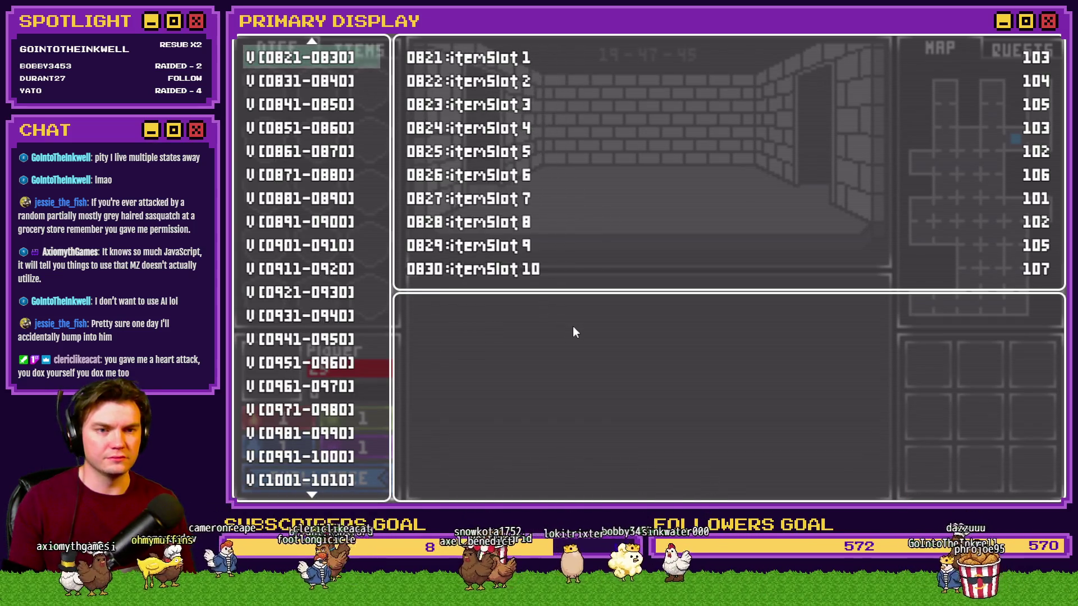
key("Up")
key("Up")
key("Up")
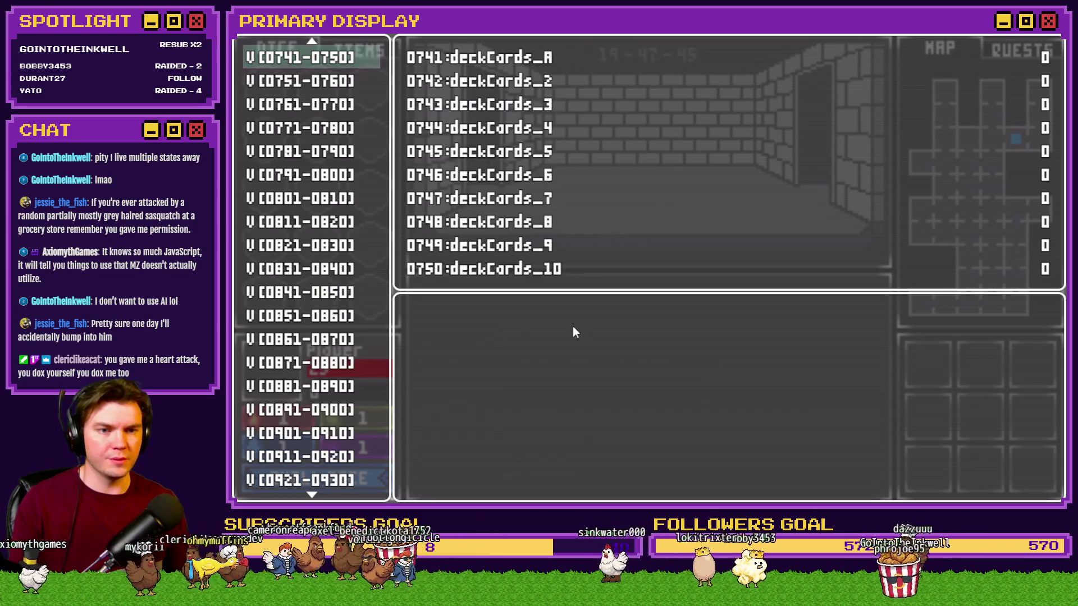
key("Up")
key("Up")
key("Up")
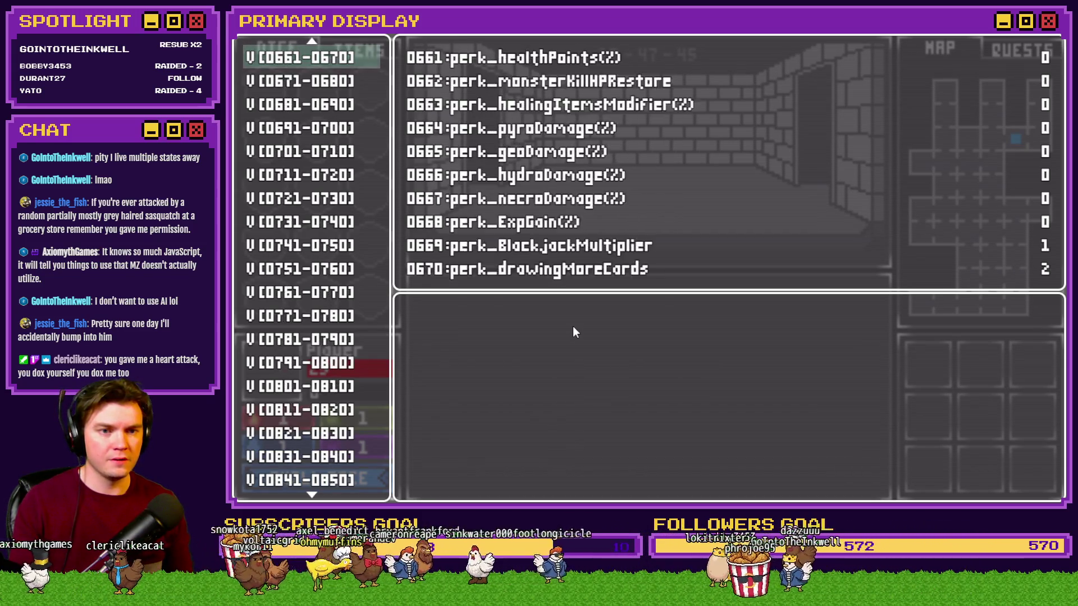
key("Up")
key("Up")
key("Up")
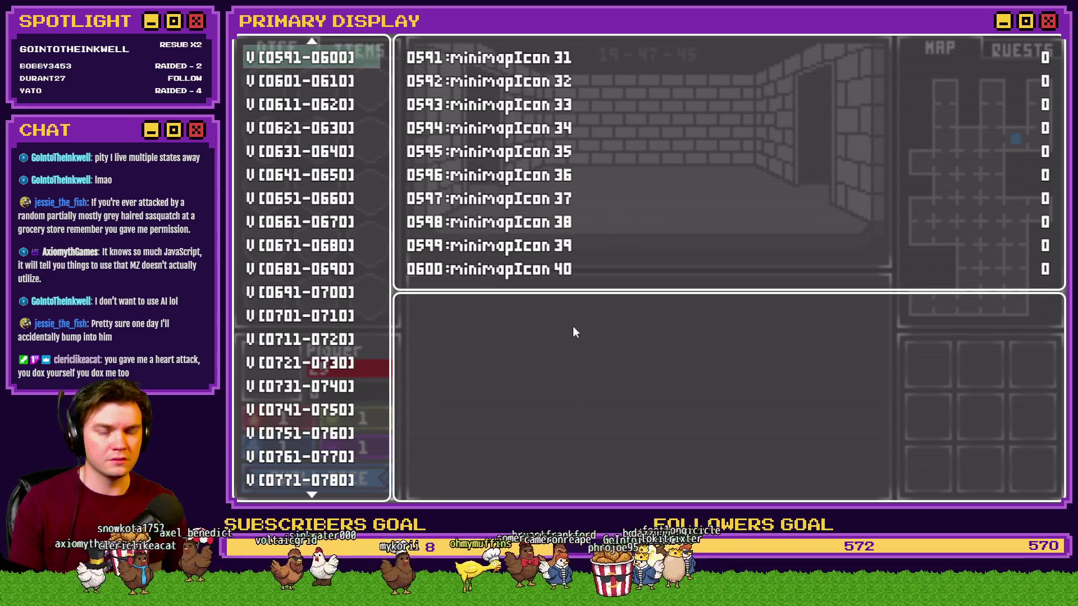
key("Up")
key("Up")
key("Up")
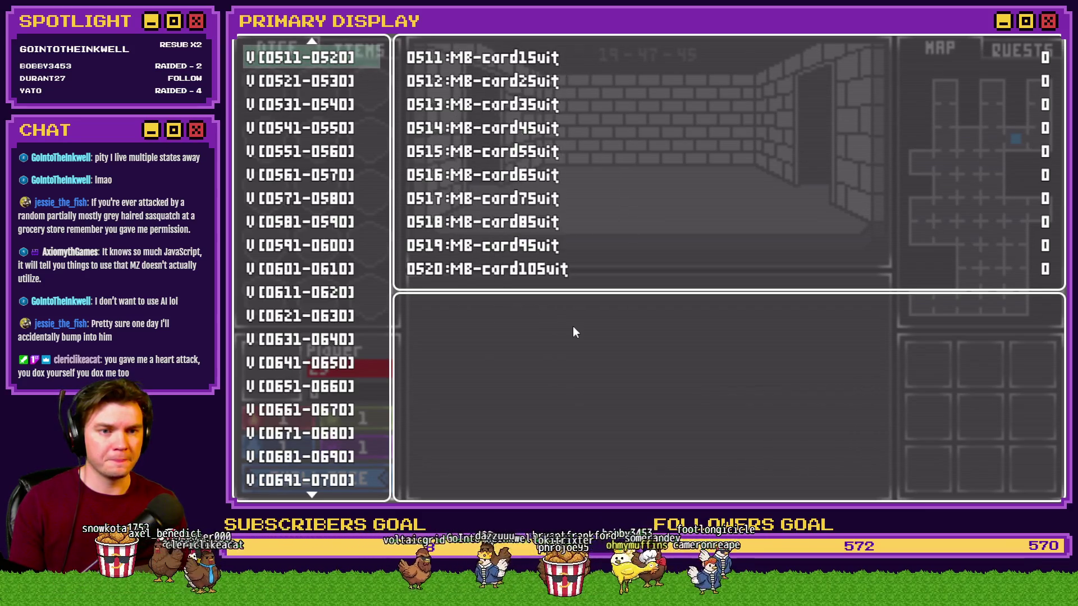
key("Up")
key("Up")
key("Up")
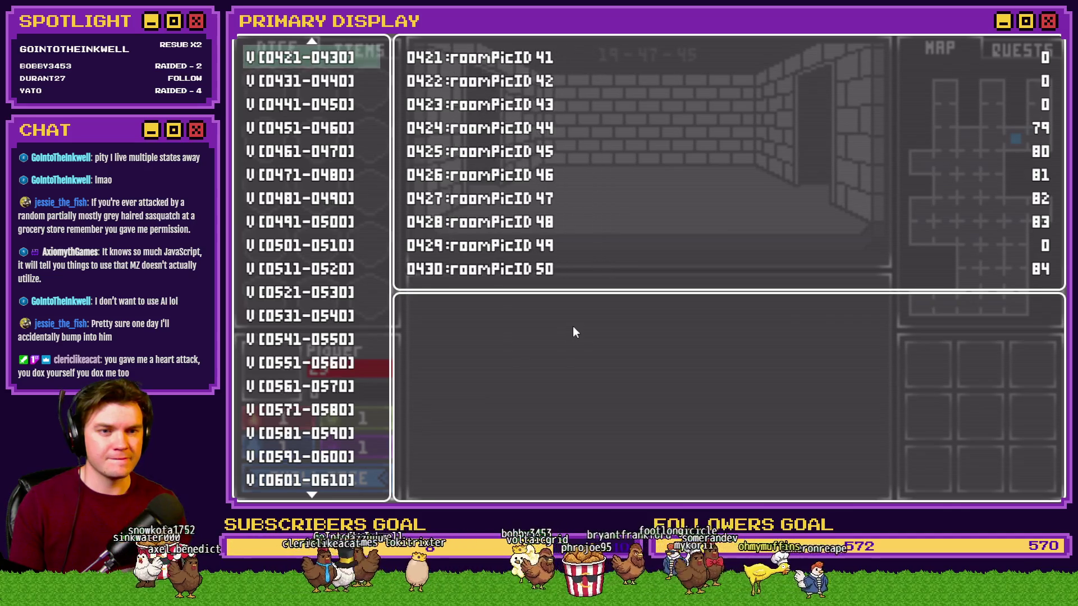
key("Up")
key("Up")
key("Up")
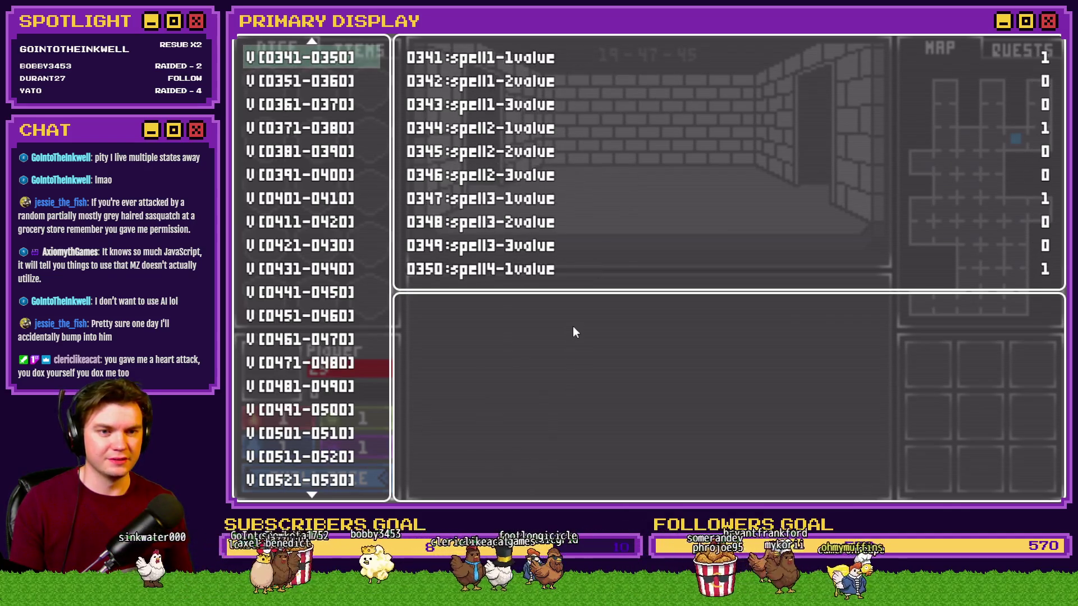
key("Up")
key("Up")
key("Up")
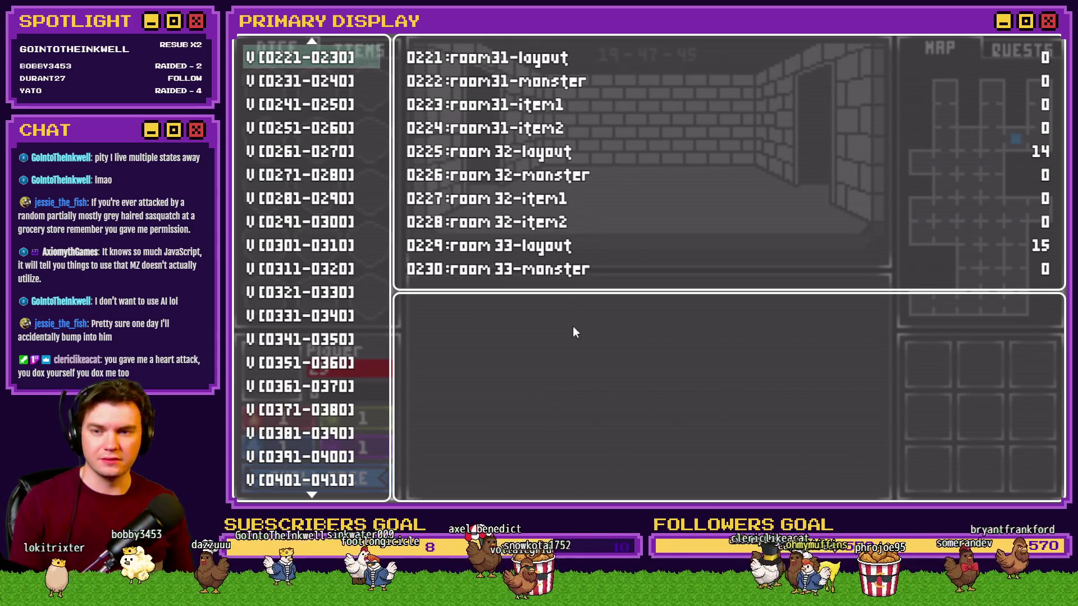
key("Up")
key("Up")
key("Up")
key("Up")
key("Up")
key("Up")
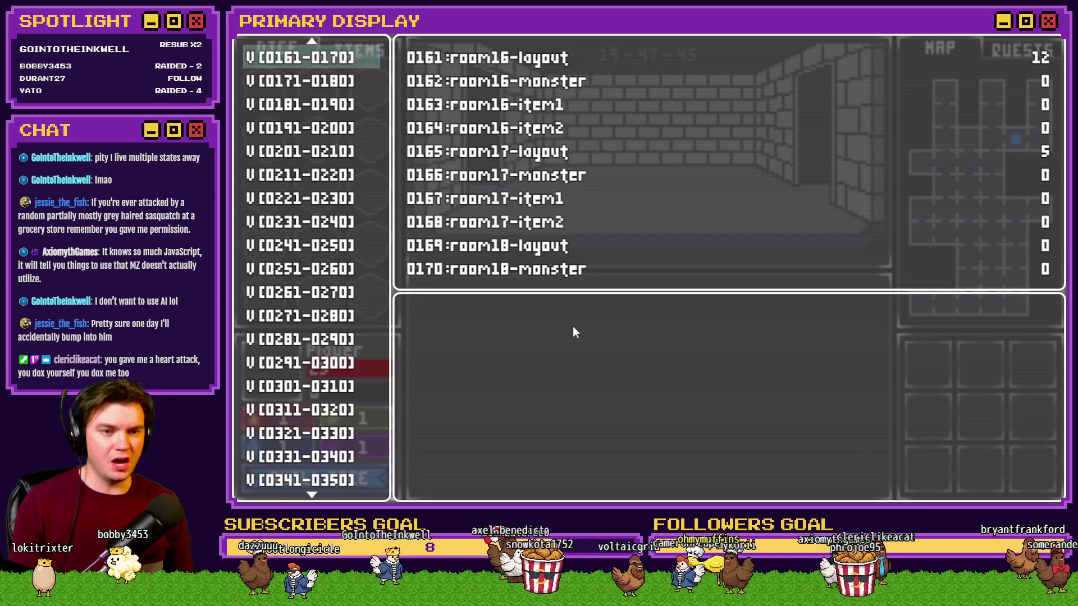
key("Up")
key("Up")
key("Up")
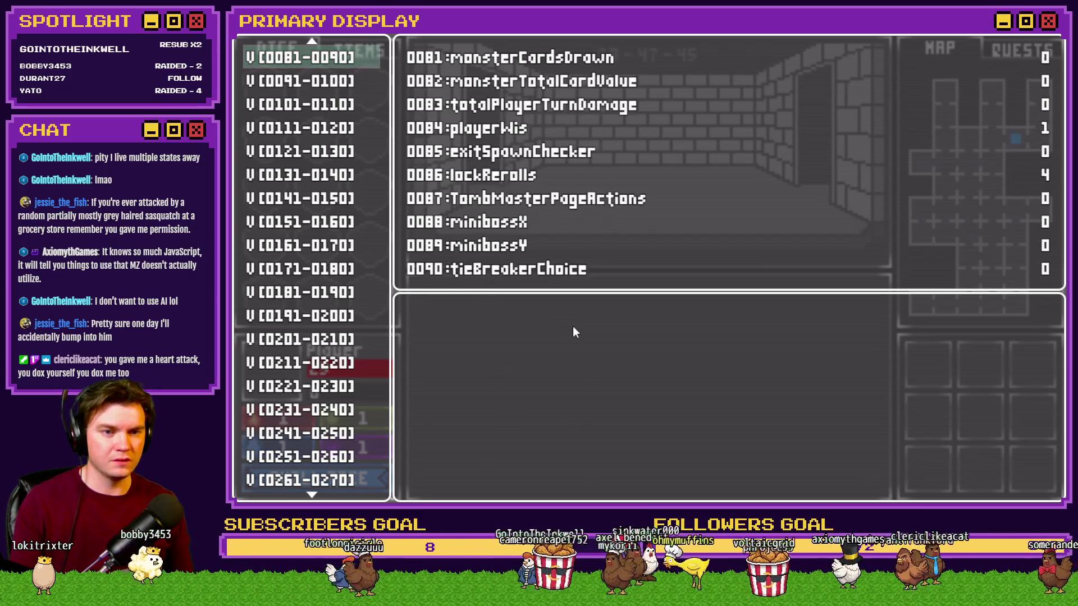
key("Up")
key("Up")
key("Up")
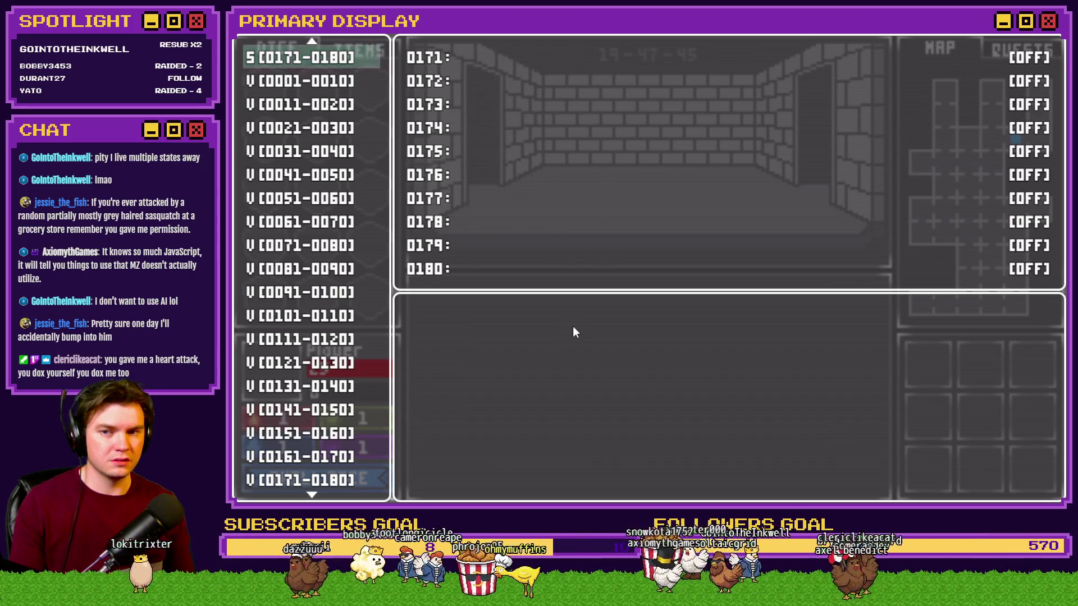
key("Up")
key("Up")
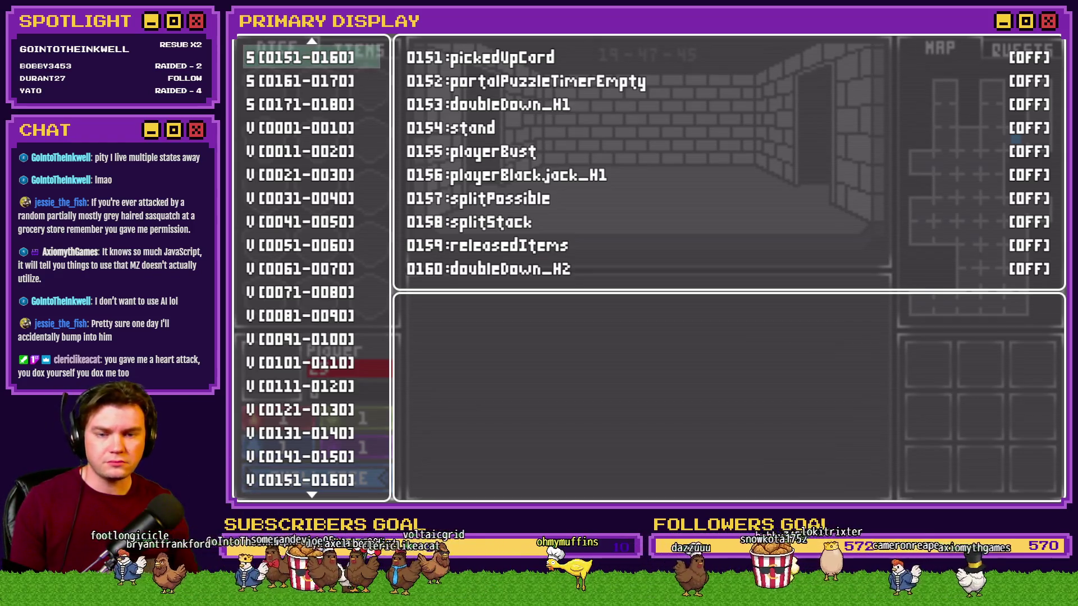
key("Up")
key("Up")
key("Up")
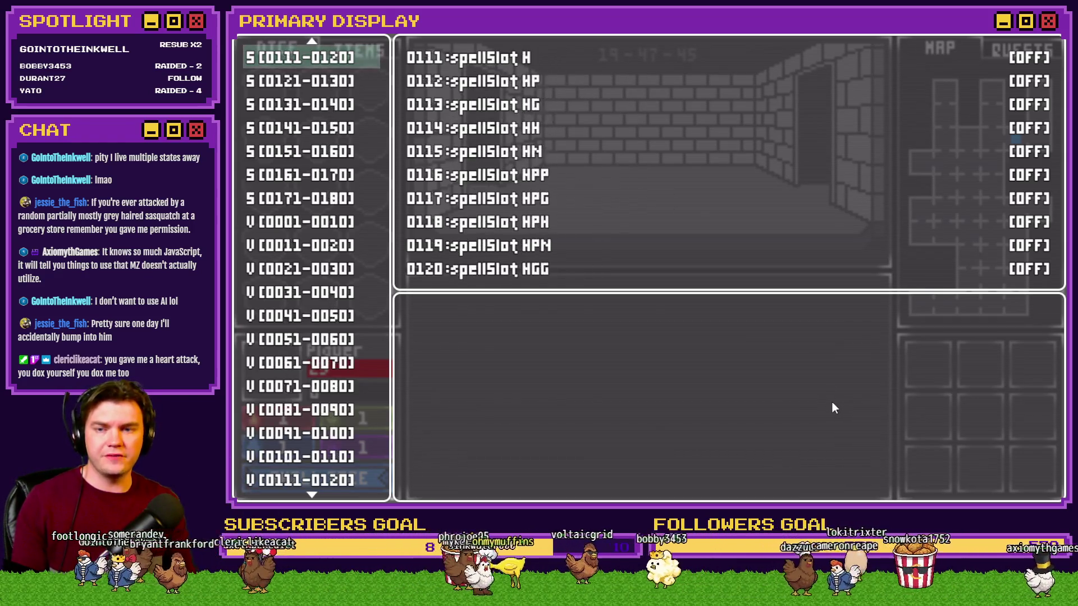
key("Up")
key("Up")
key("Up")
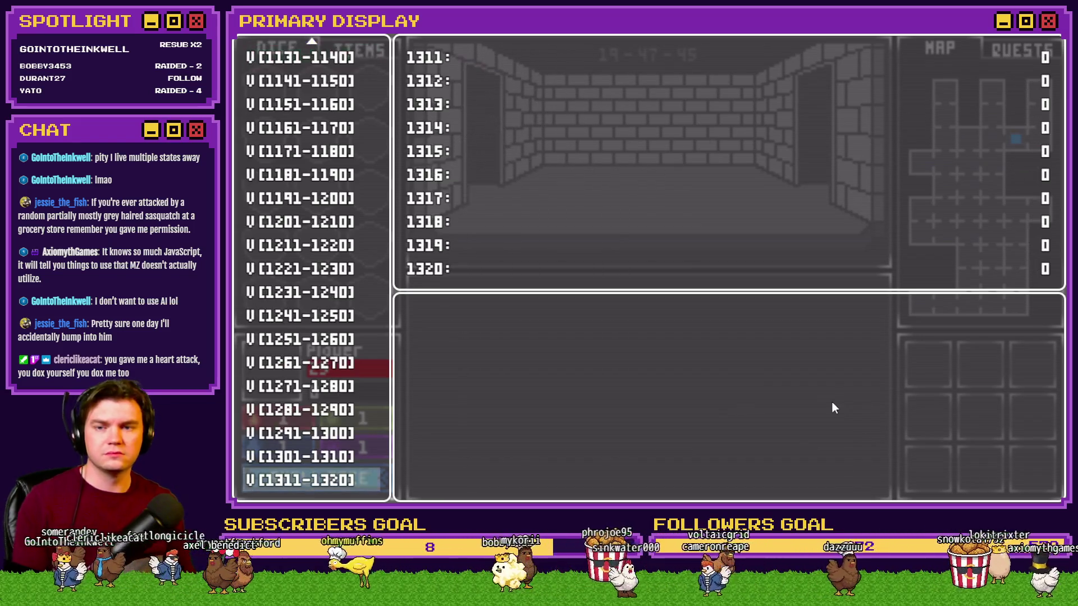
scroll(312, 264, "up", 15)
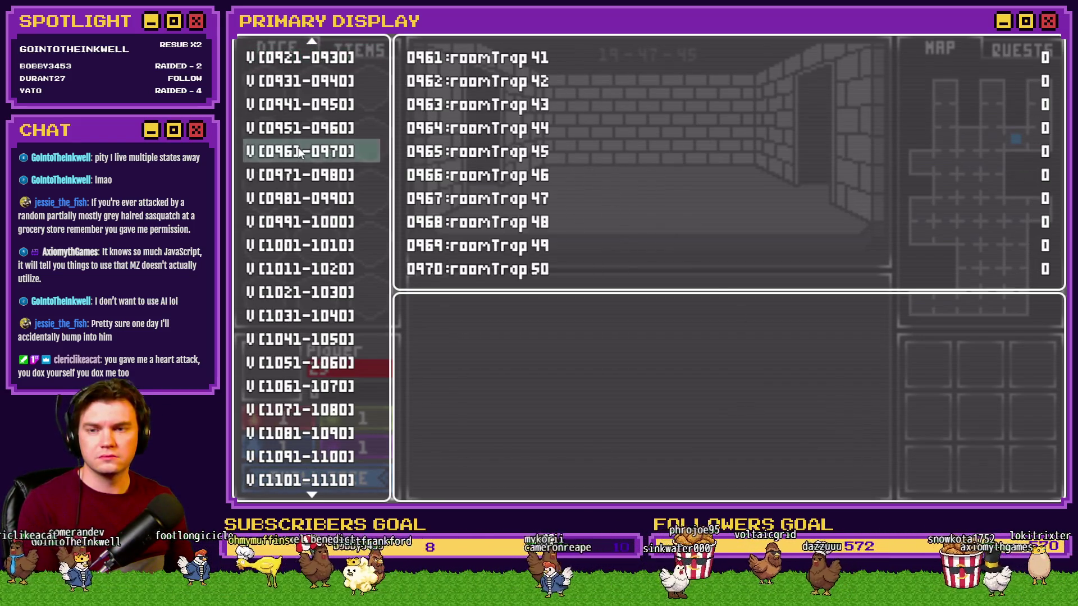
key("Up")
key("Up")
key("Up")
key("Up")
key("Up")
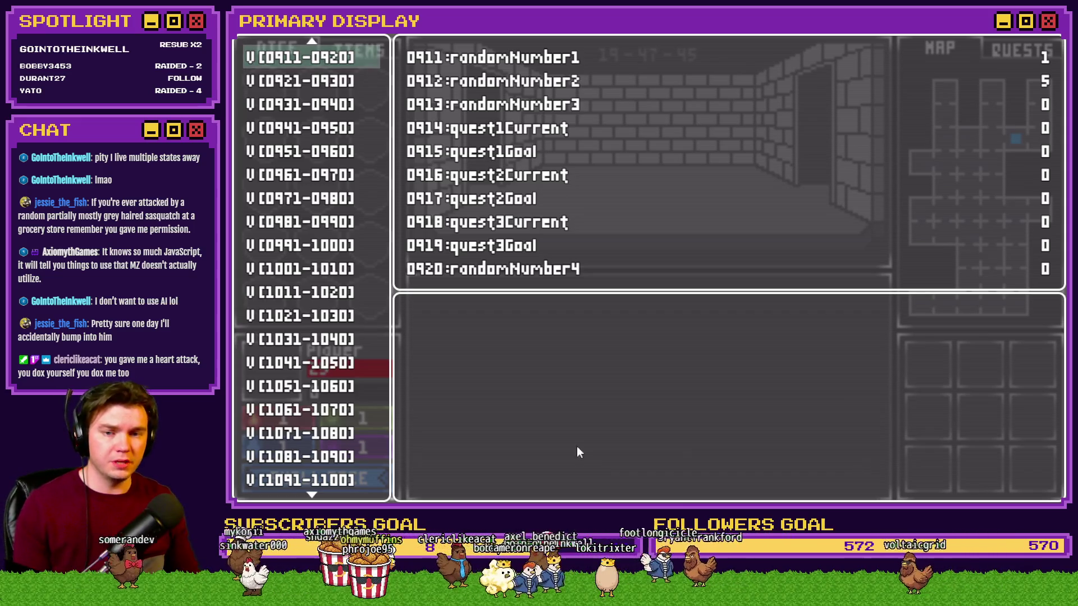
Step: Scroll the debug list up to variables 0651–0660, then switch back to the script editor
scroll(351, 268, "up", 4)
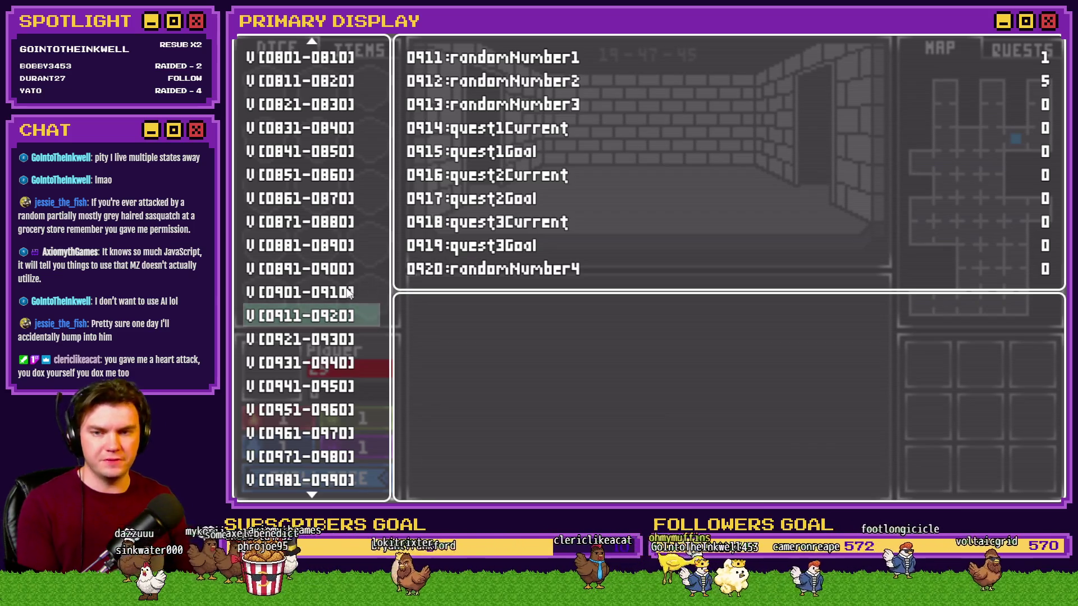
scroll(330, 142, "up", 3)
scroll(329, 140, "up", 5)
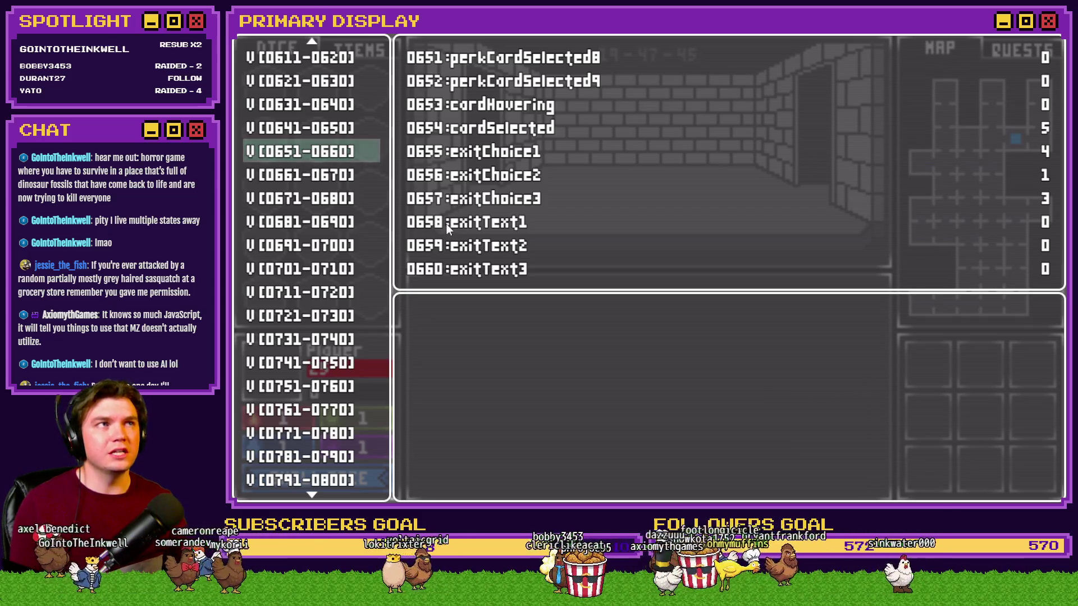
key("alt+Tab")
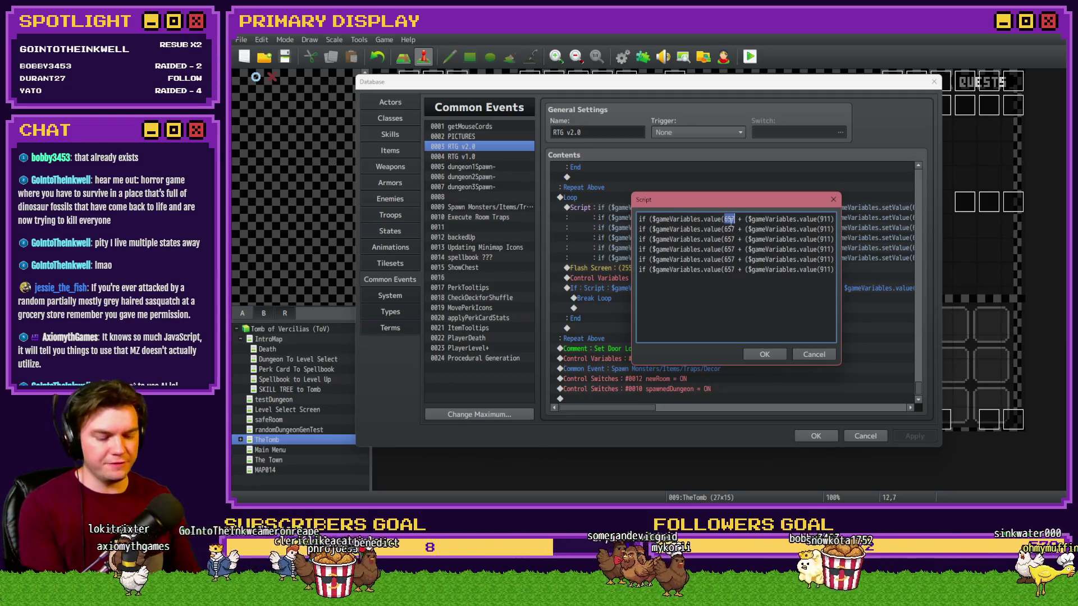
Step: Change 657 to 654 and remove the extra parentheses around $gameVariables.value(911) in the script
double_click(731, 218)
double_click(728, 229)
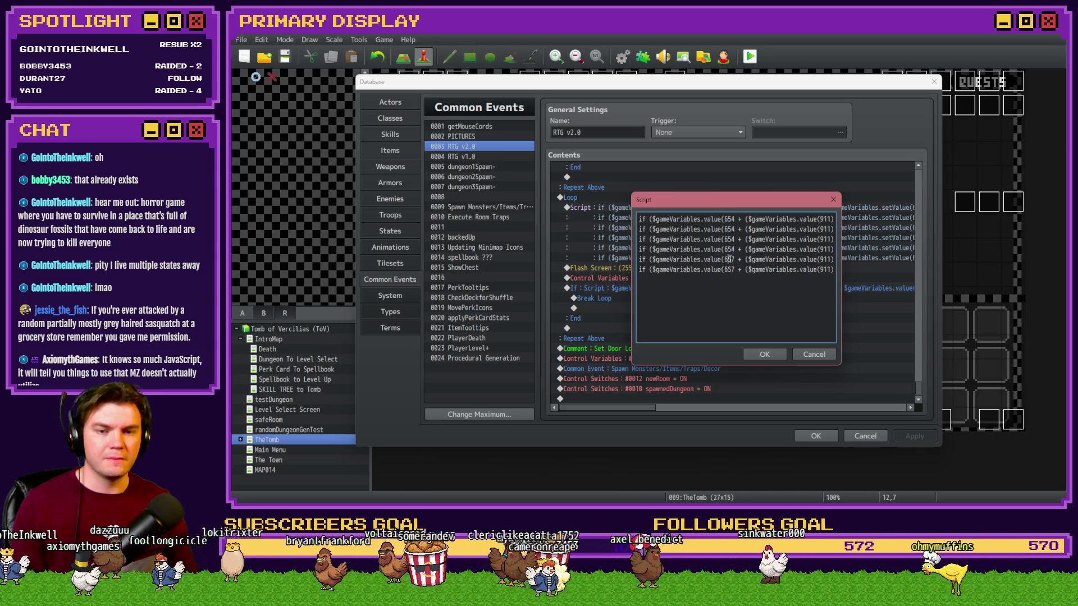
left_click(745, 218)
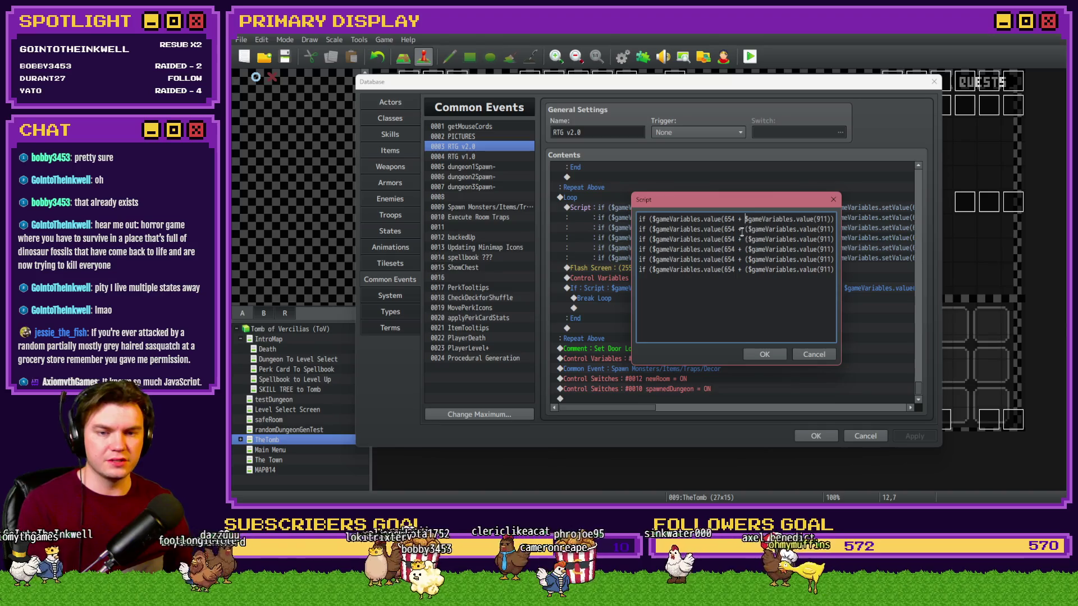
key("Down")
key("Delete")
key("Down")
key("Delete")
key("Down")
key("Delete")
key("Down")
key("Delete")
key("Down")
key("Delete")
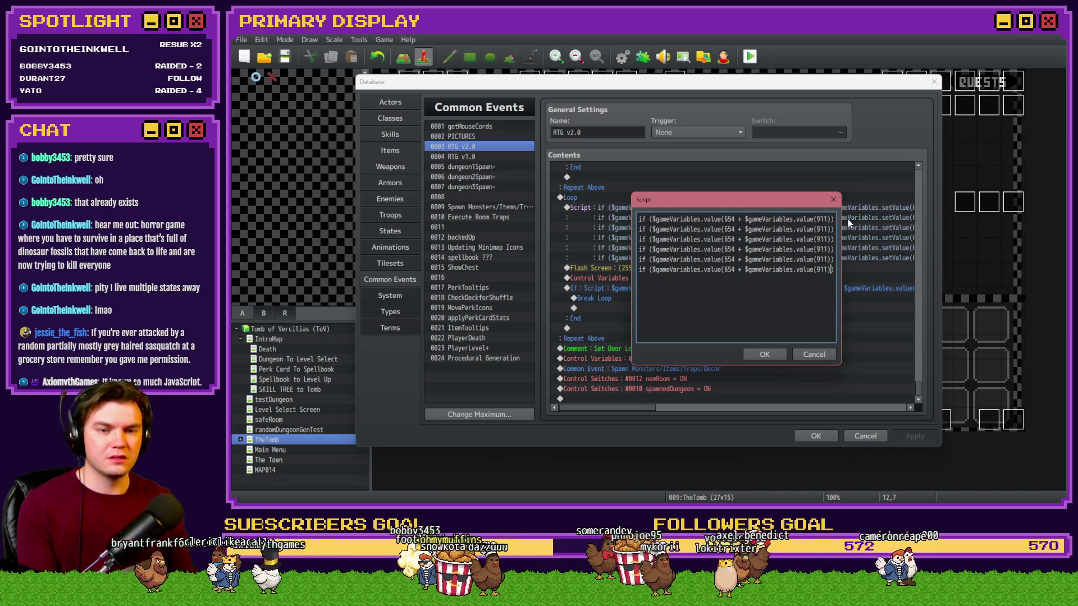
key("Right")
key("Right")
key("Right")
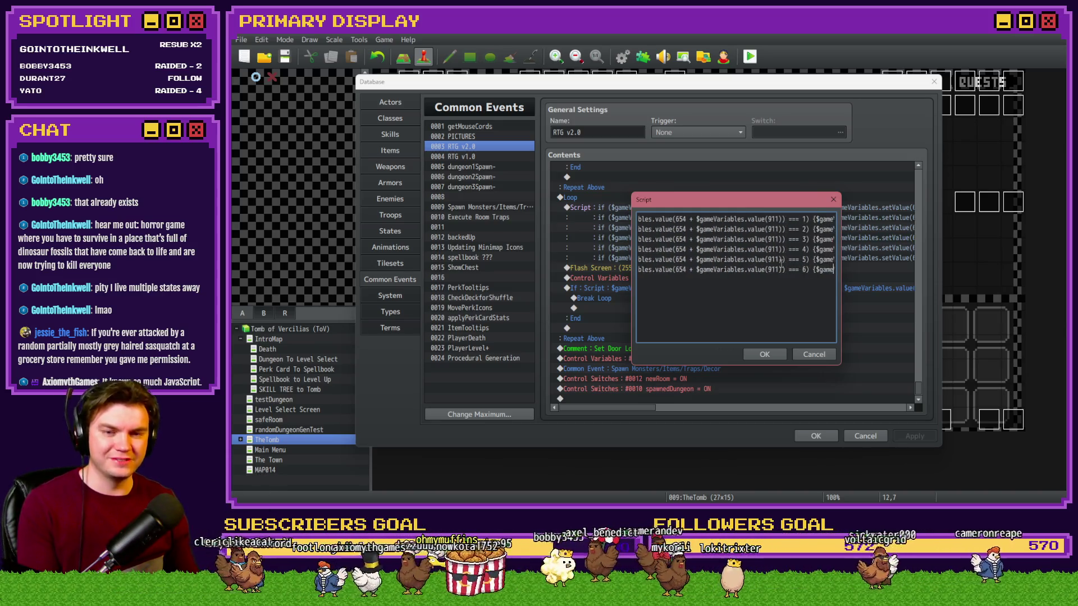
key("Right")
key("Right")
key("Right")
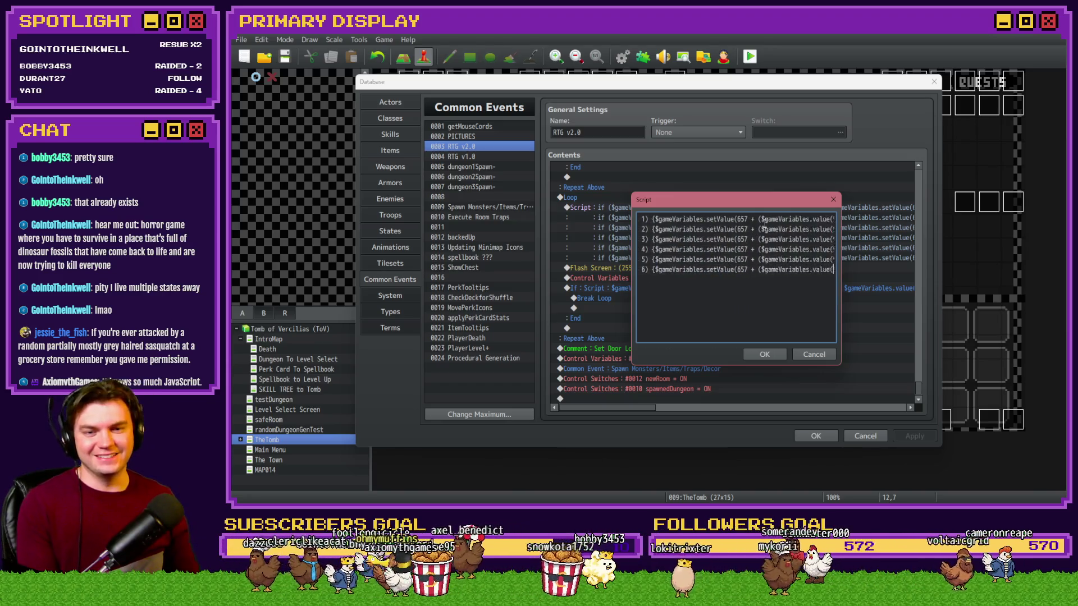
key("Right")
key("Right")
key("Right")
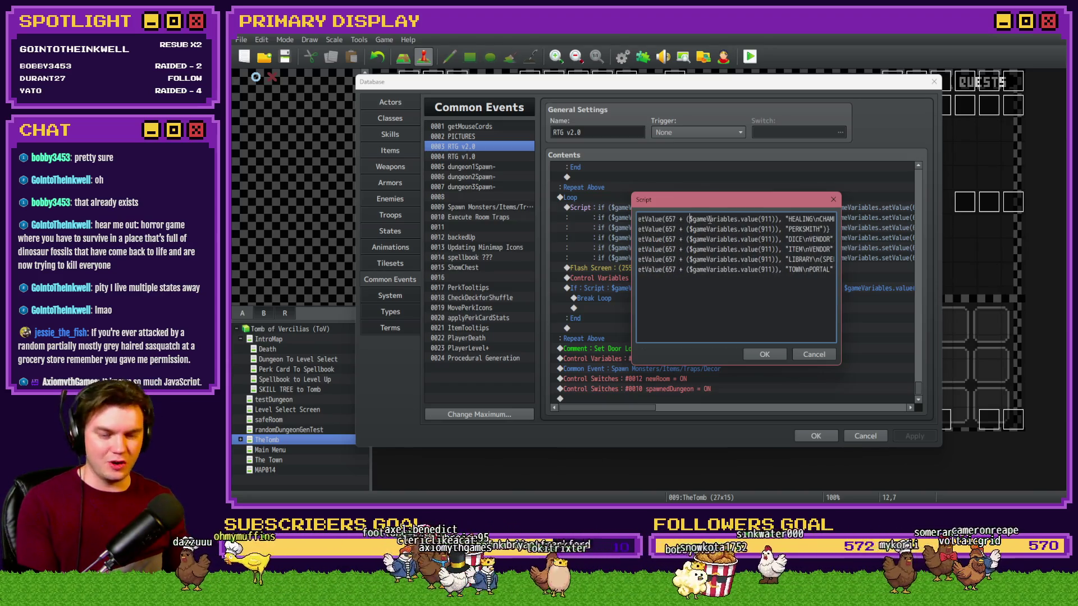
key("ctrl+z")
key("ctrl+z")
key("ctrl+z")
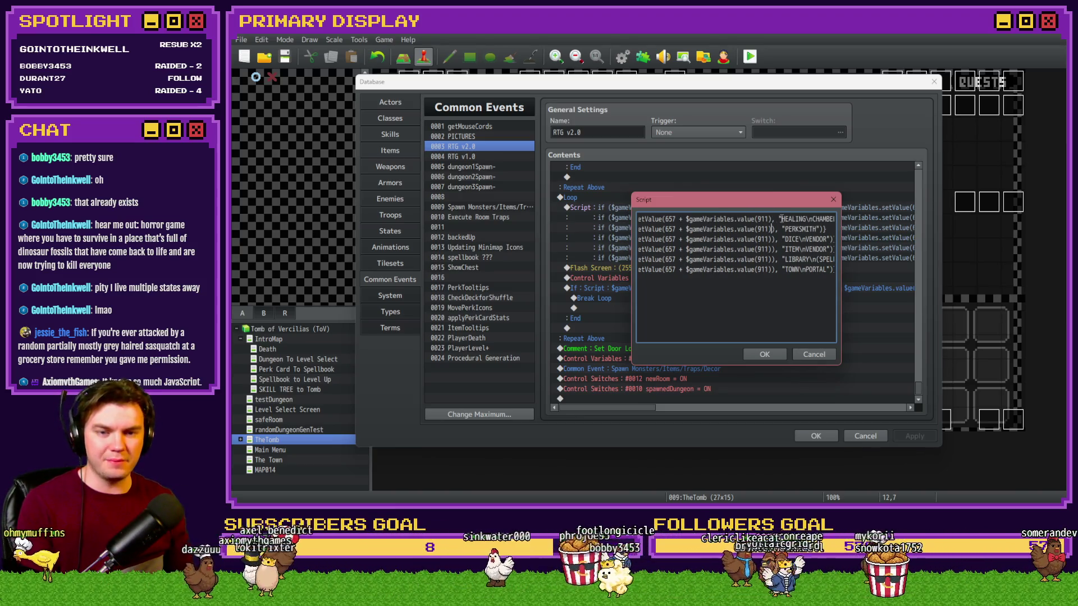
key("Down")
key("BackSpace")
key("Down")
key("BackSpace")
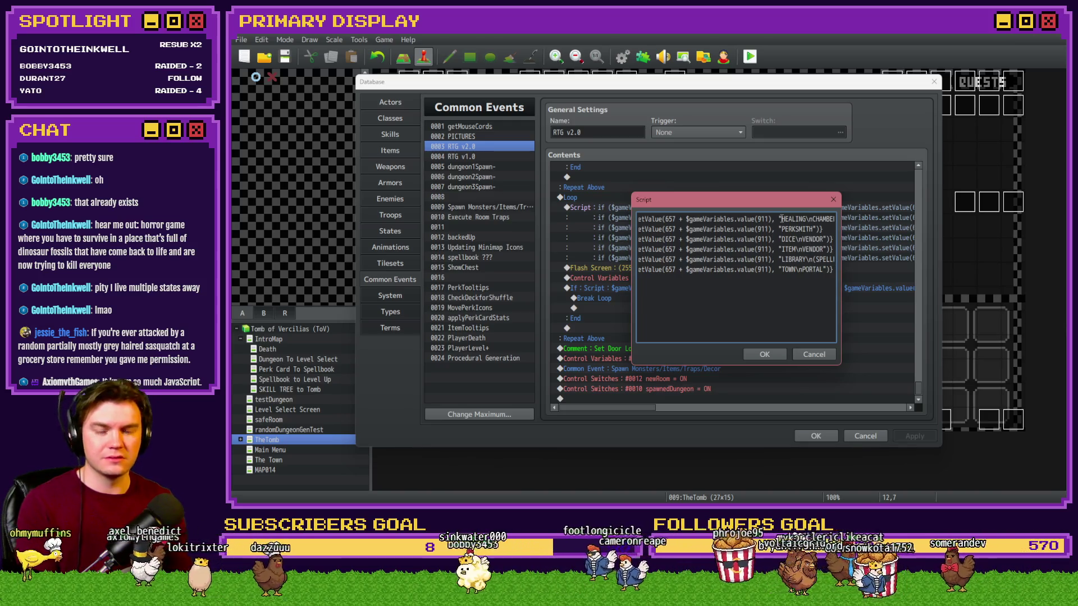
Step: Confirm the edited script, apply it, and close the database before returning to the playtest
left_click(765, 355)
left_click(907, 437)
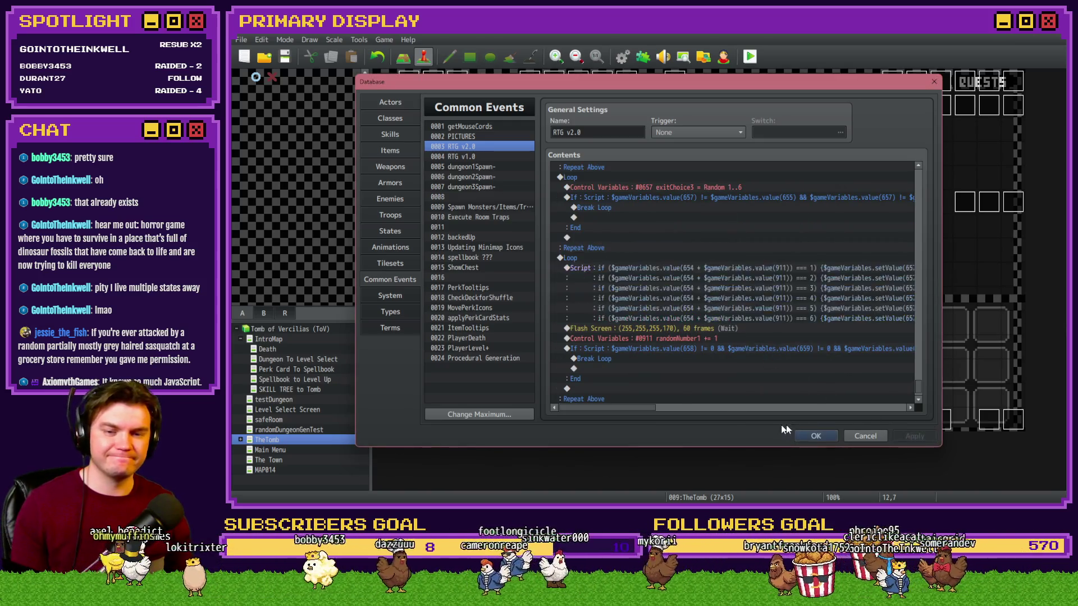
left_click(815, 437)
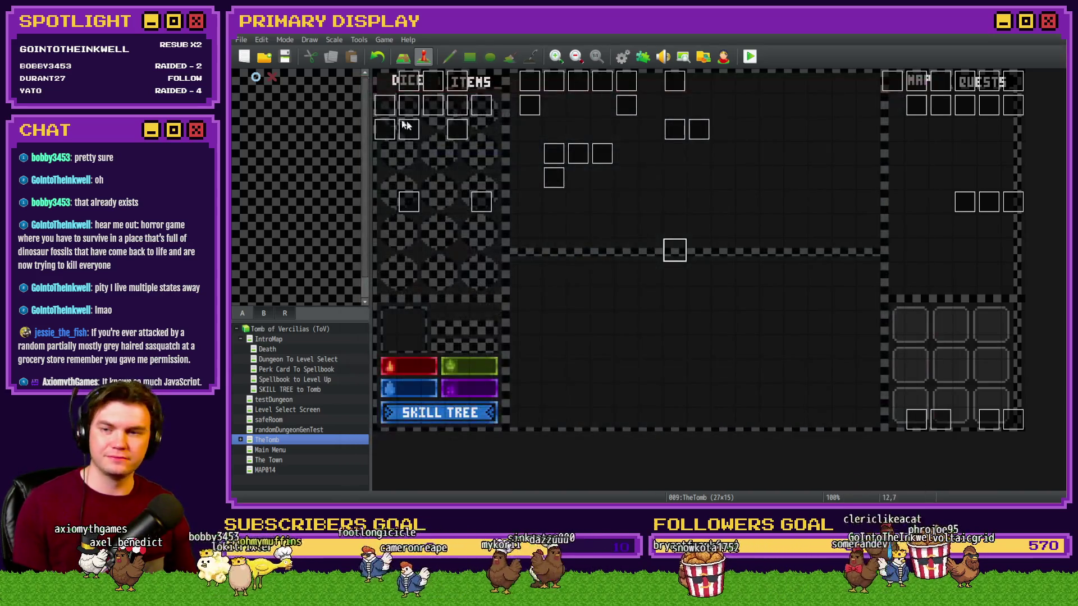
key("alt+Tab")
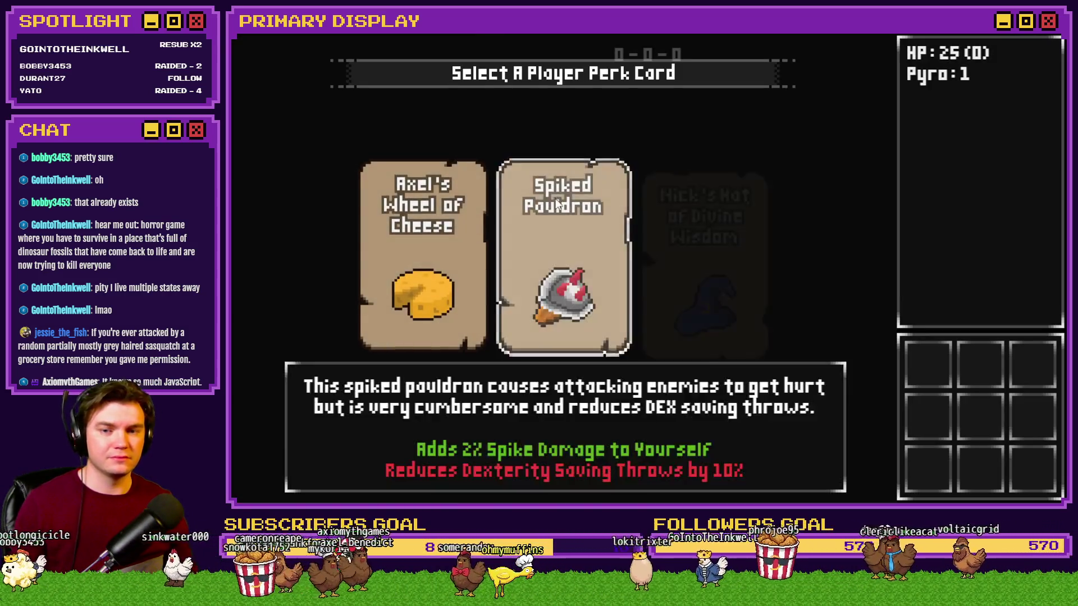
Step: Take the Spiked Pauldron reward, check exitText values in debug range 0651–0660, then resume
left_click(557, 203)
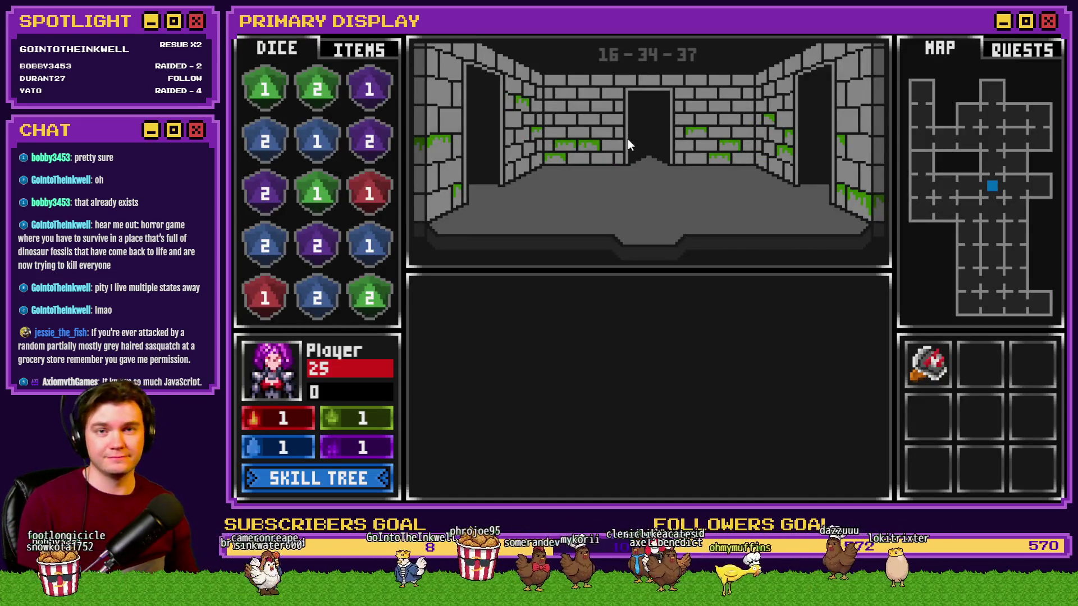
key("F9")
key("Up")
scroll(324, 250, "up", 6)
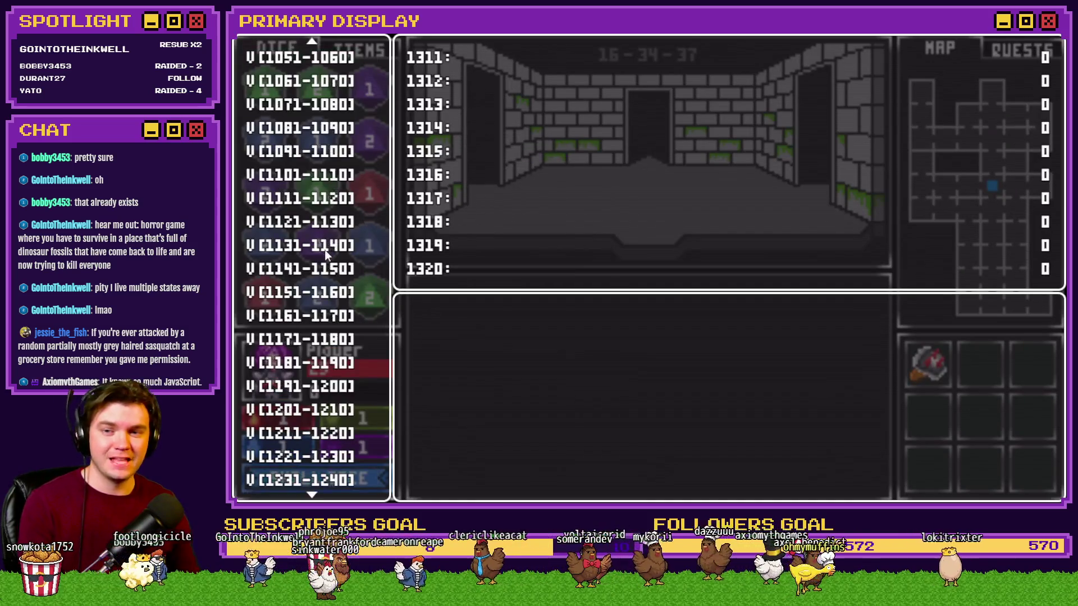
scroll(329, 272, "up", 8)
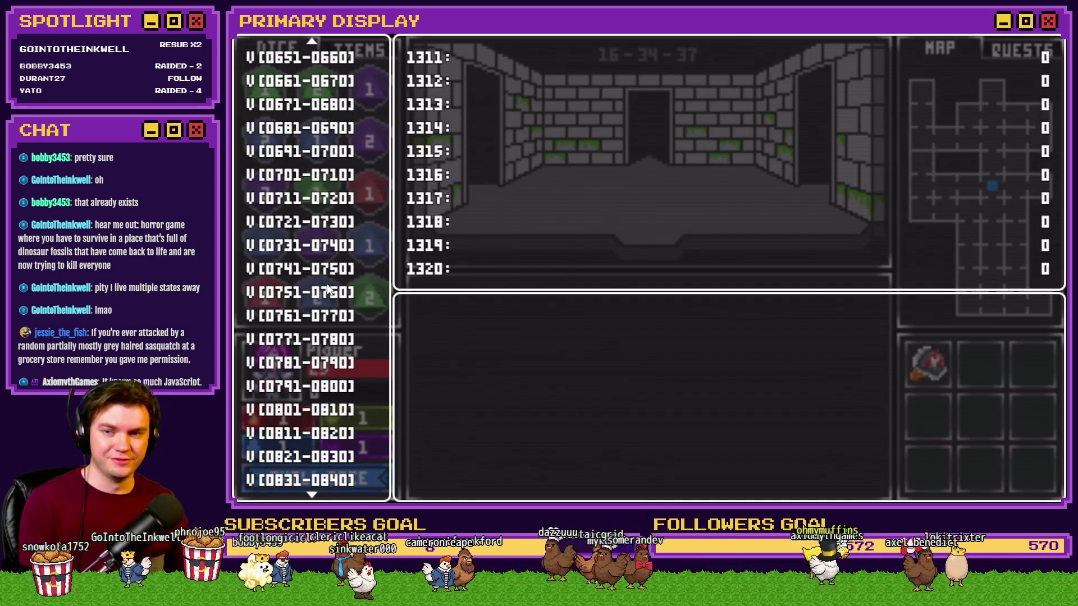
left_click(338, 137)
key("Down")
key("Down")
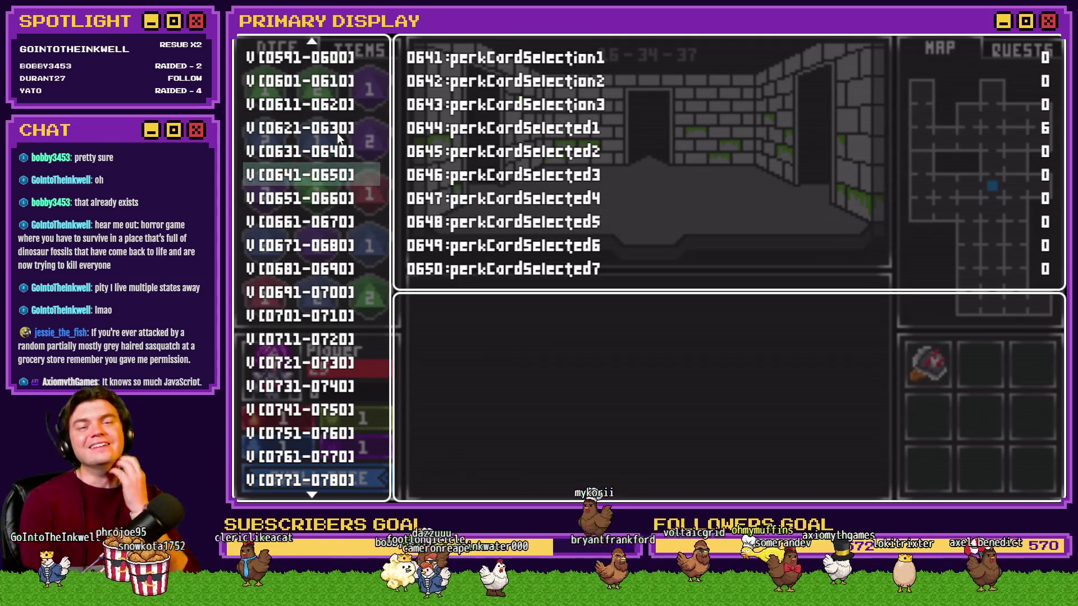
key("Down")
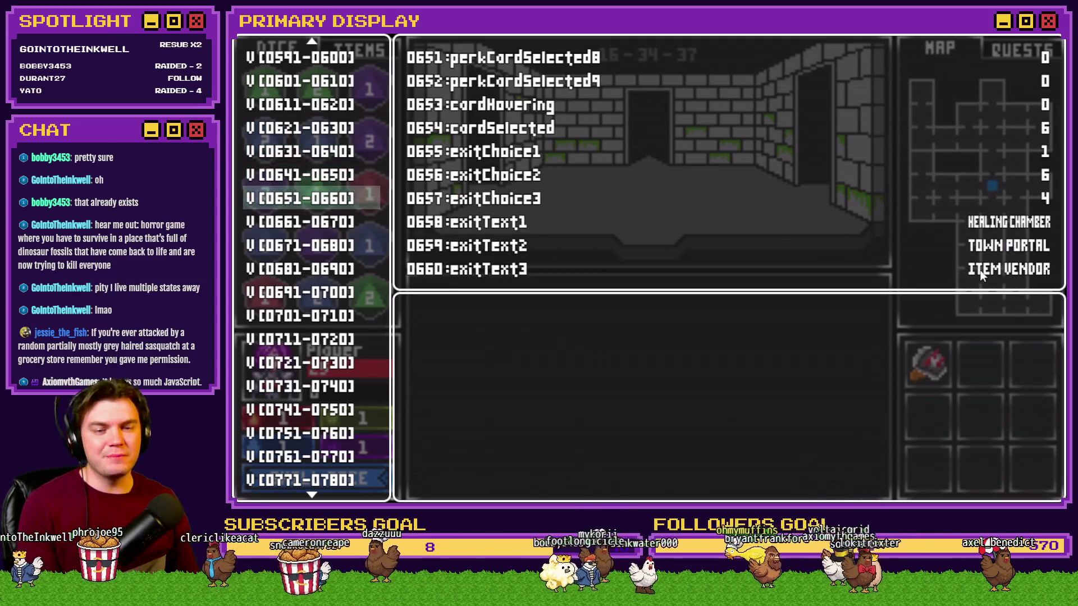
key("Escape")
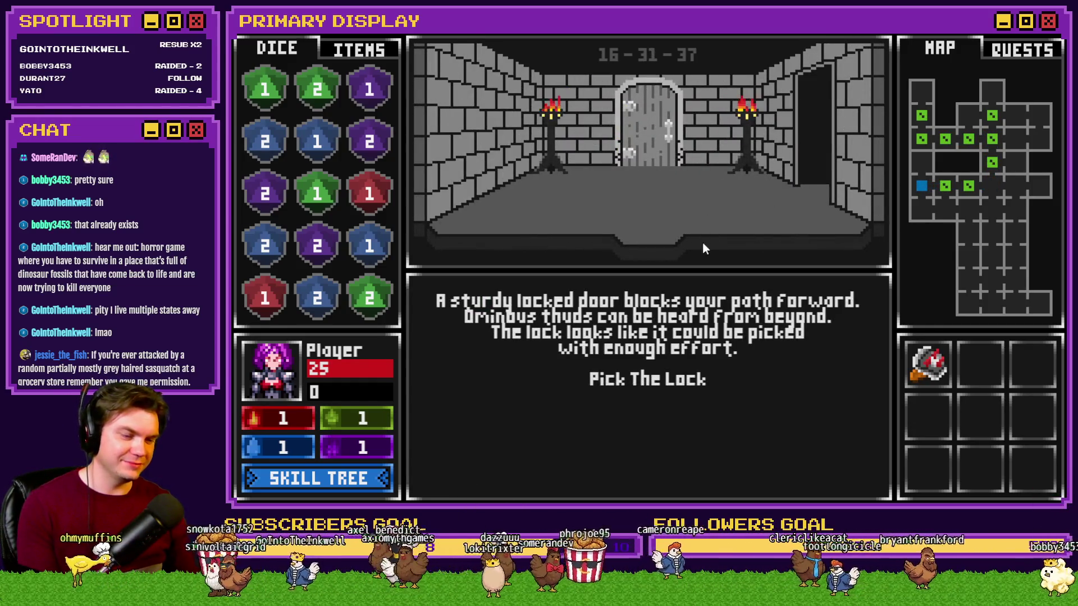
Step: Pick the door's lock, walk forward, and Stand against Danathar in the card fight
left_click(654, 379)
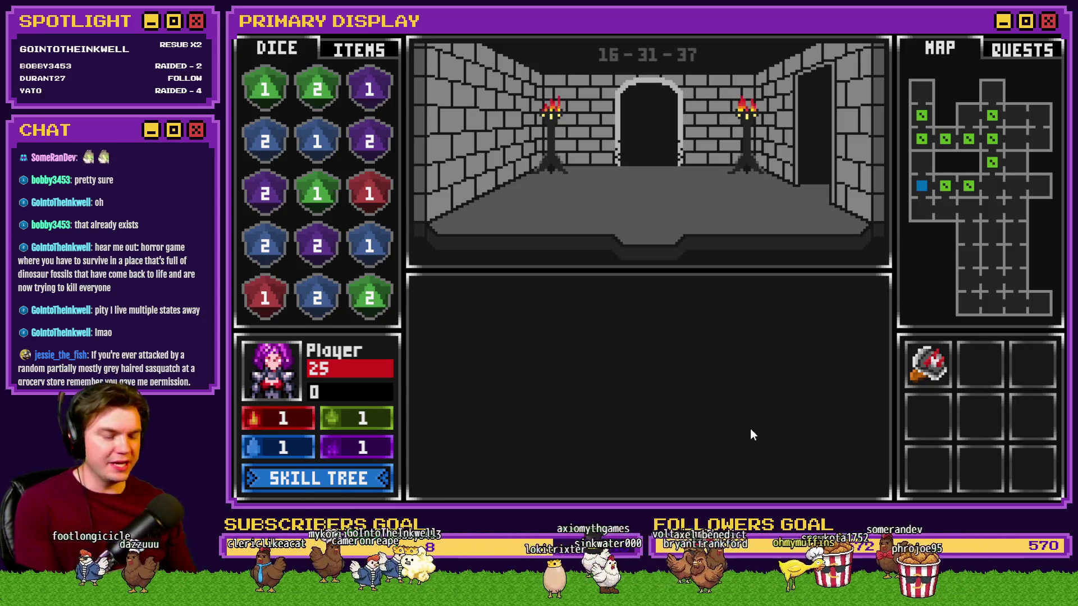
key("w")
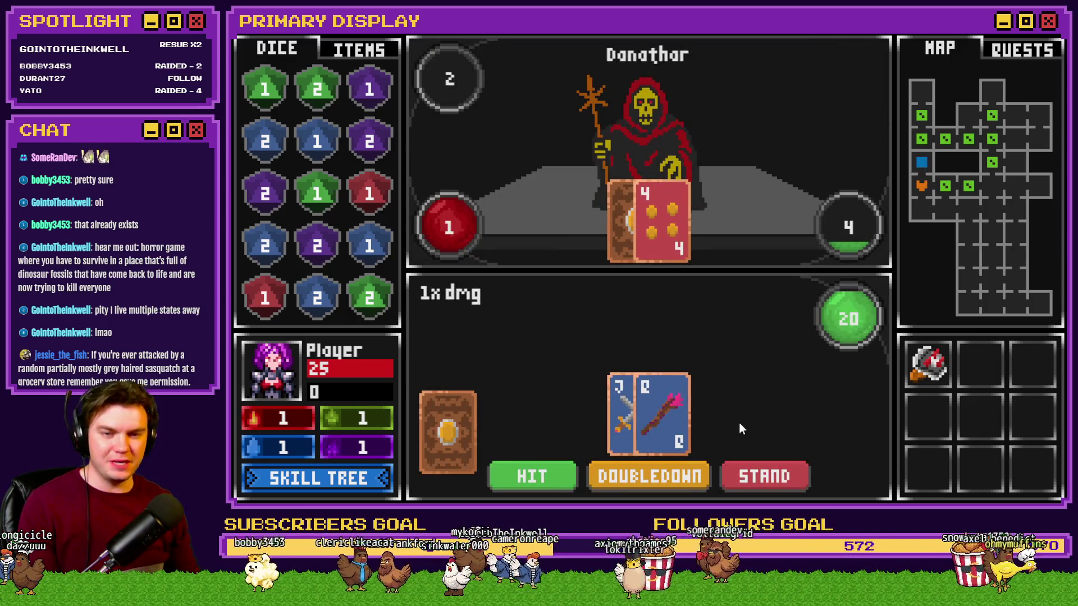
left_click(766, 467)
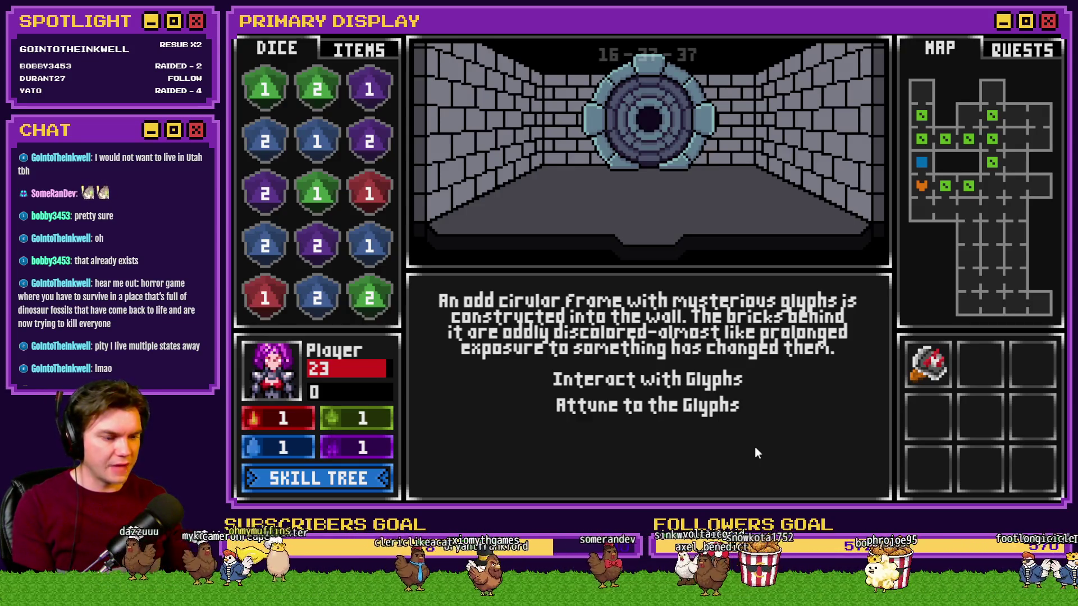
Step: Choose Interact with Glyphs at the circular wall frame
left_click(722, 383)
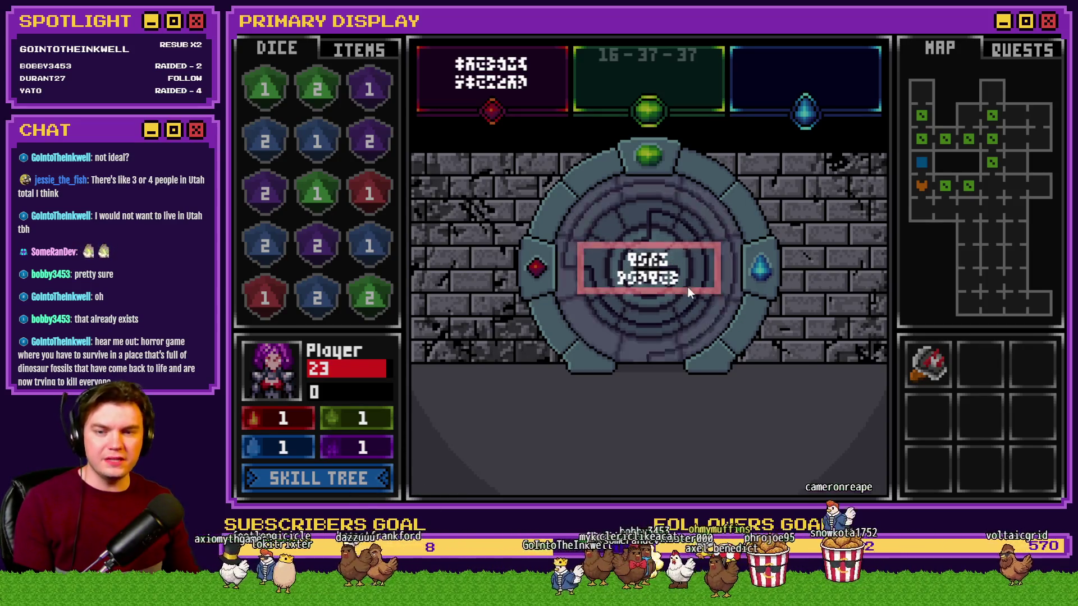
Step: Drag the door's centre glyph up into the top green slot and adjust its position
left_click_drag(648, 247, 651, 81)
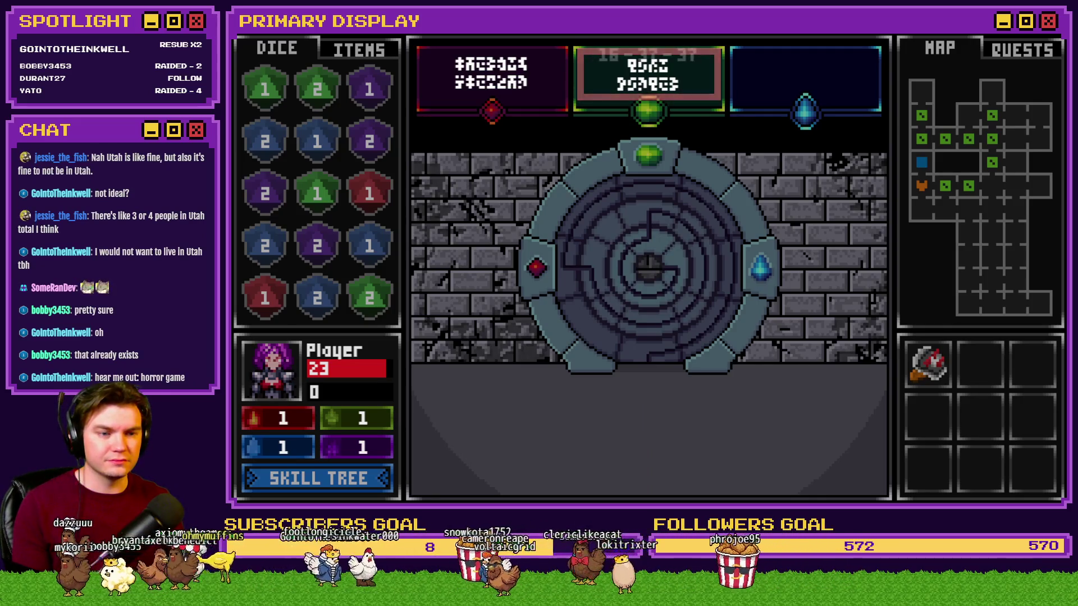
mouse_move(652, 82)
left_mouse_down()
mouse_move(532, 84)
mouse_move(542, 81)
left_mouse_up()
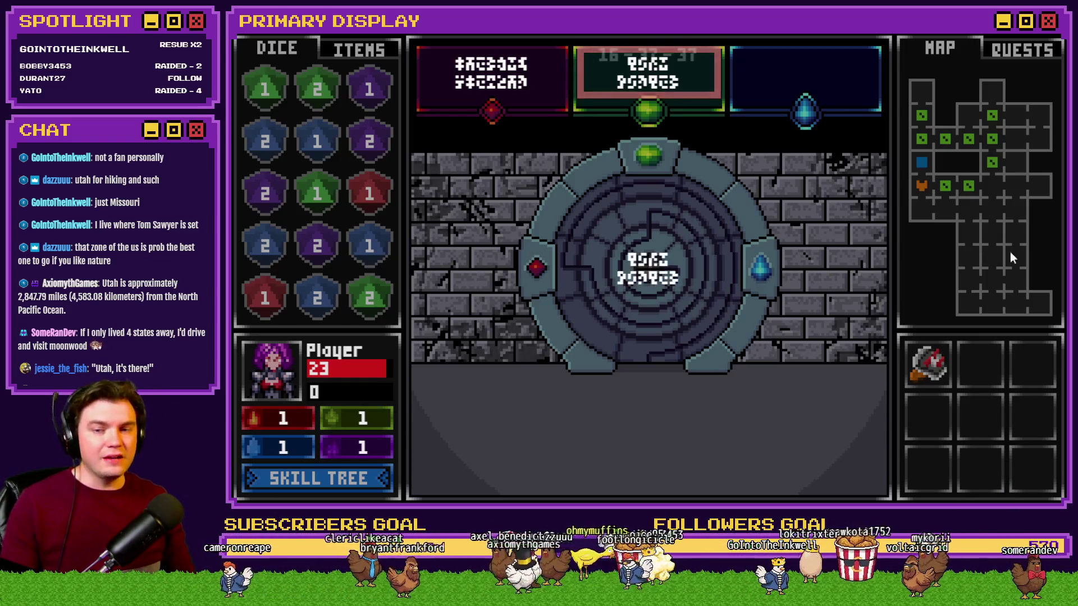
Step: Swap glyphs between the centre, green and blue slots of the puzzle
key("Down")
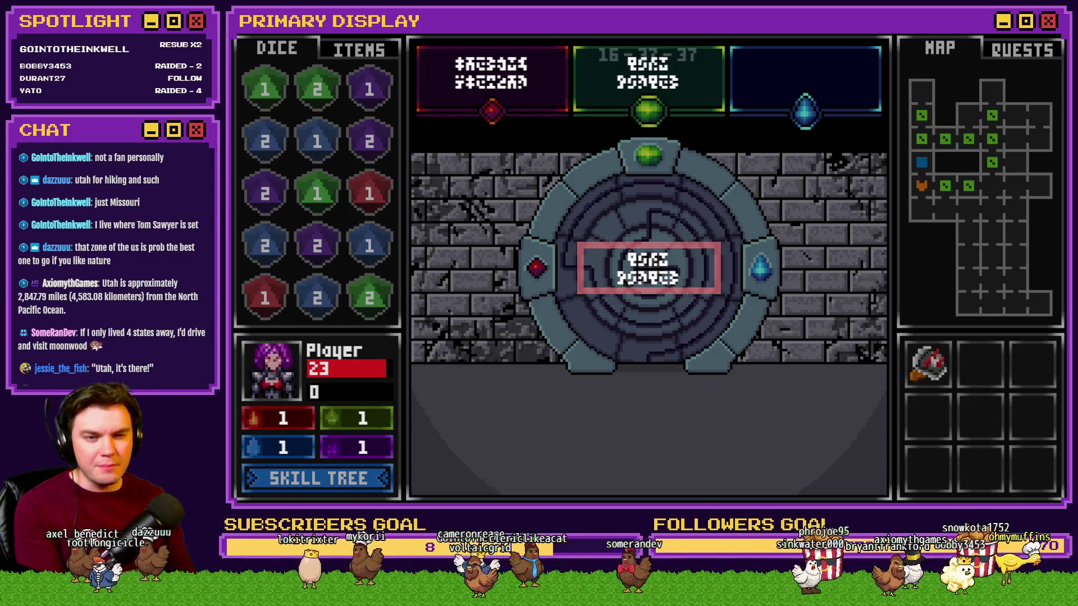
left_click(648, 73)
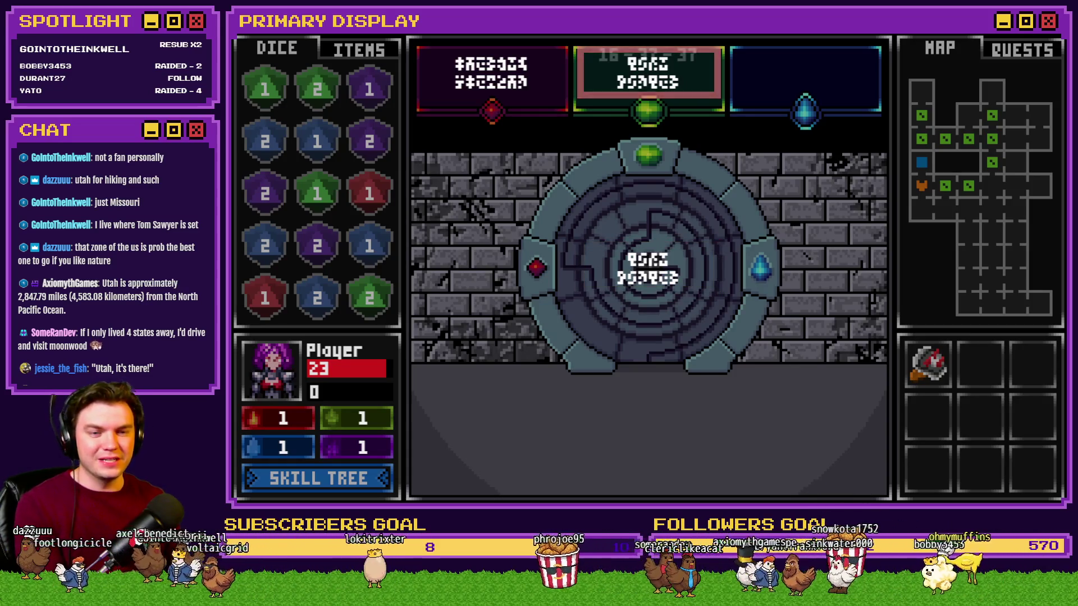
left_click(649, 268)
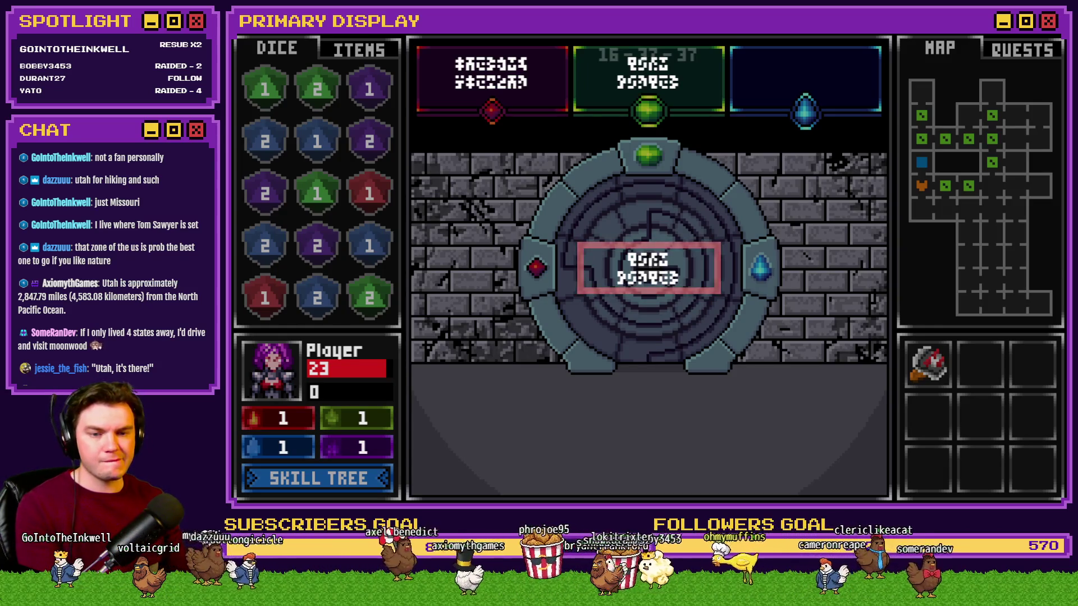
left_click(801, 85)
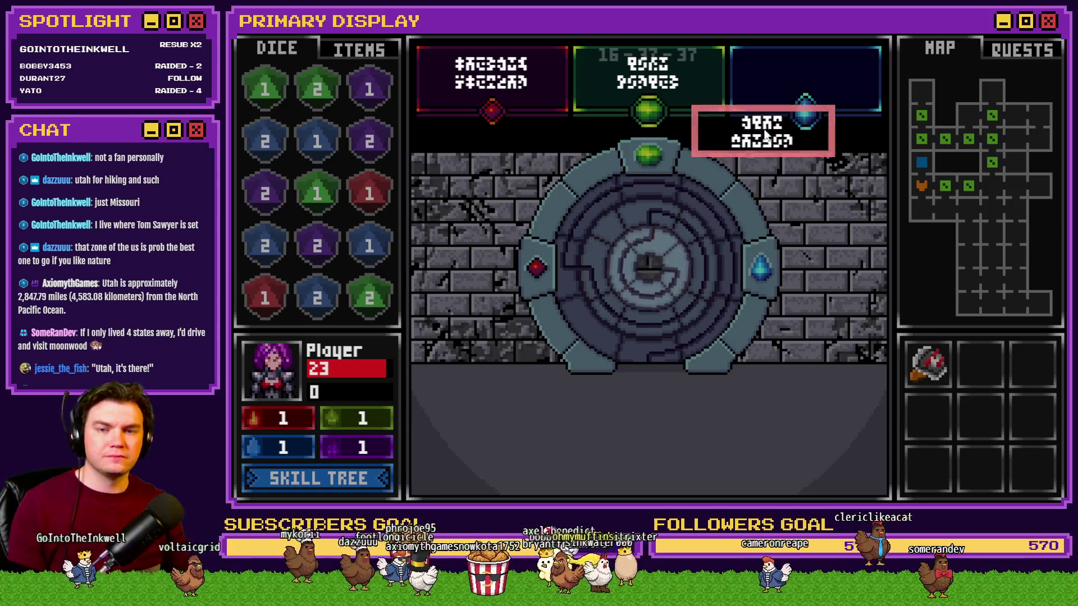
left_click(682, 78)
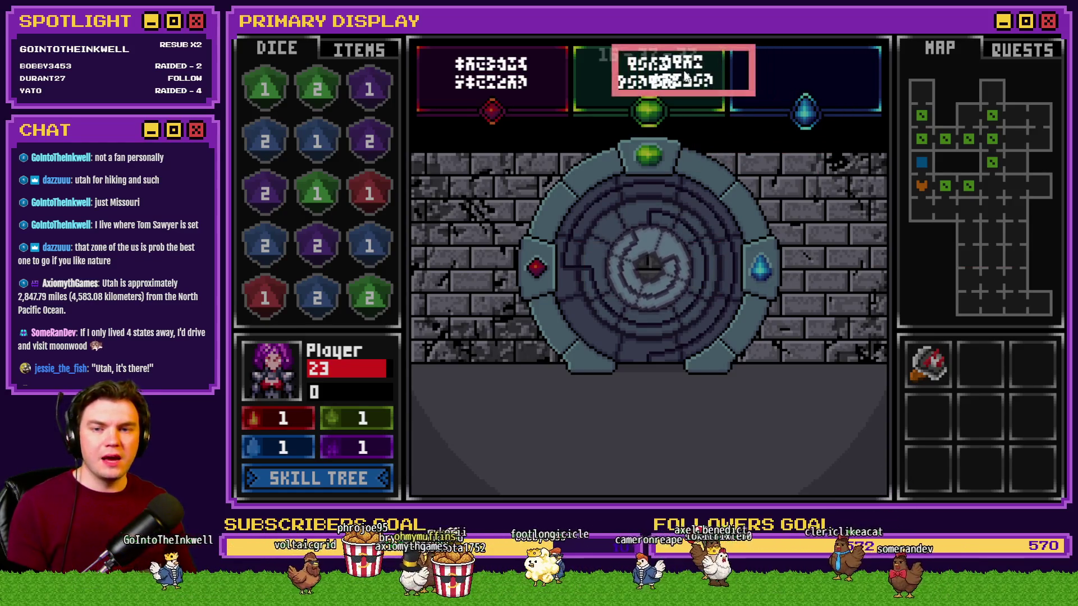
Step: Leave and reopen the glyph puzzle, change the green slot's glyph, and rotate the lock's rings
left_click(727, 73)
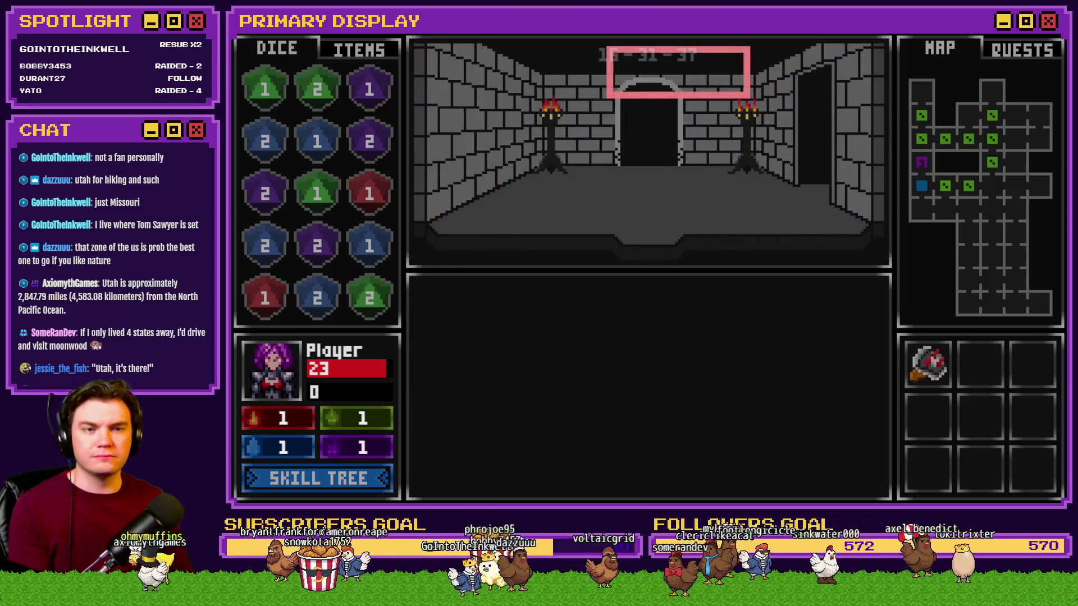
key("w")
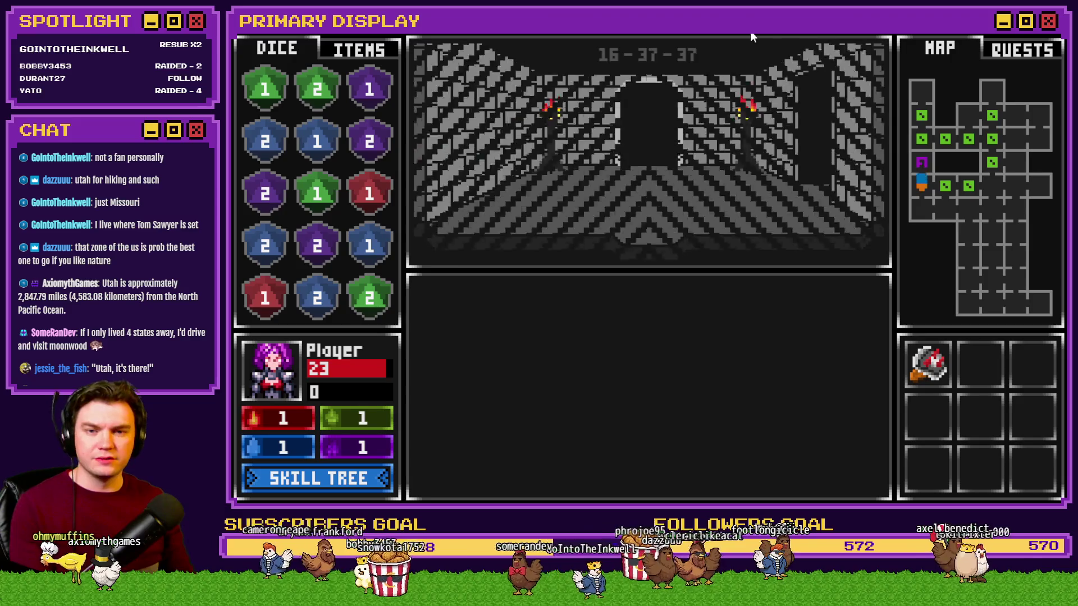
left_click(676, 379)
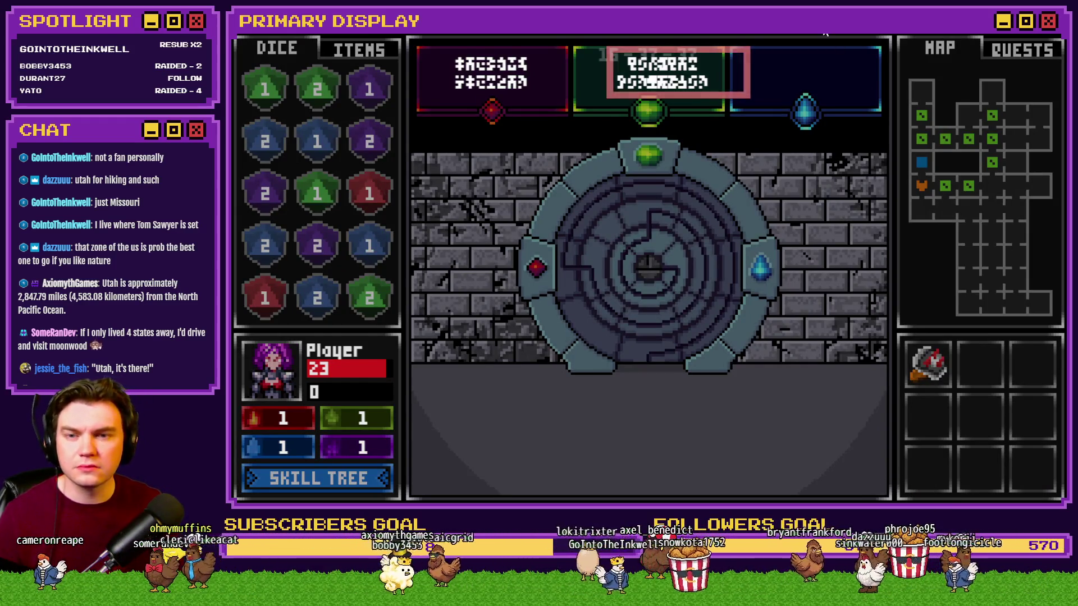
left_click(704, 78)
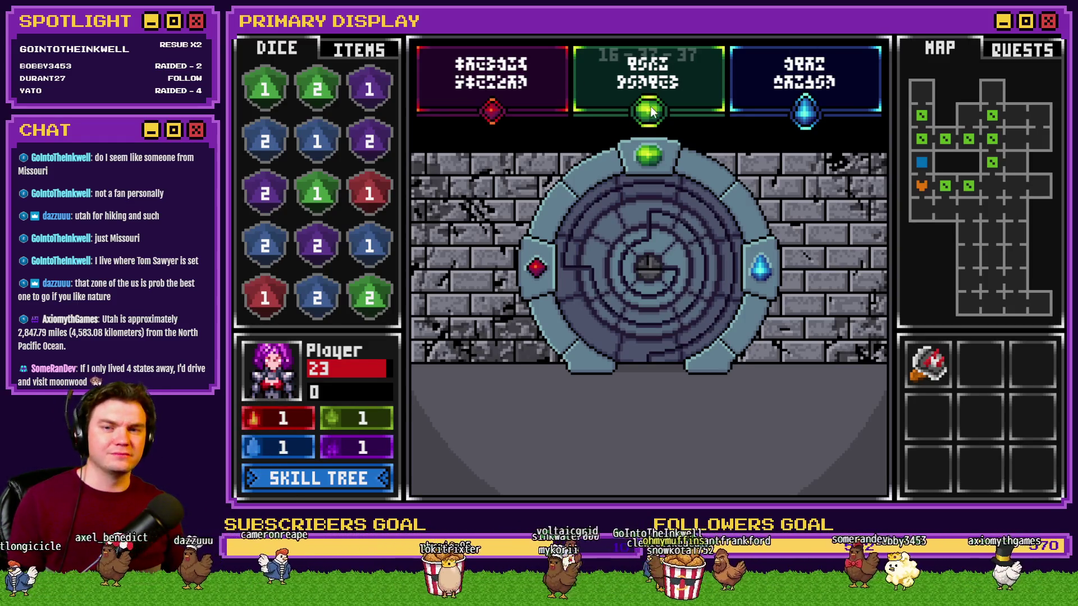
mouse_move(578, 234)
left_mouse_down()
mouse_move(551, 364)
mouse_move(645, 190)
mouse_move(673, 187)
mouse_move(572, 244)
mouse_move(563, 317)
mouse_move(618, 348)
mouse_move(540, 283)
left_mouse_up()
left_click_drag(692, 338, 702, 340)
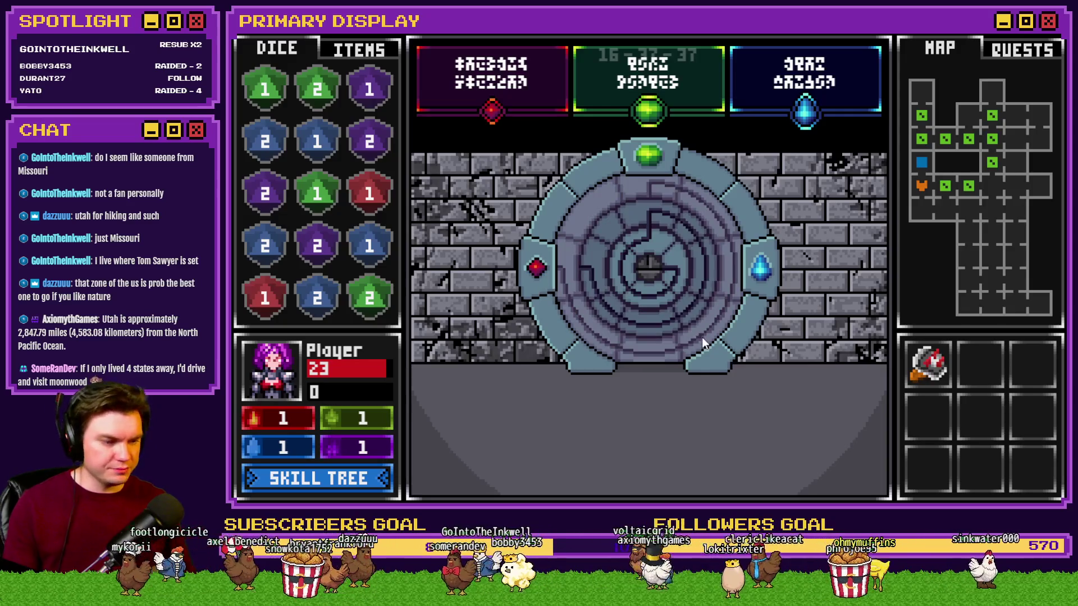
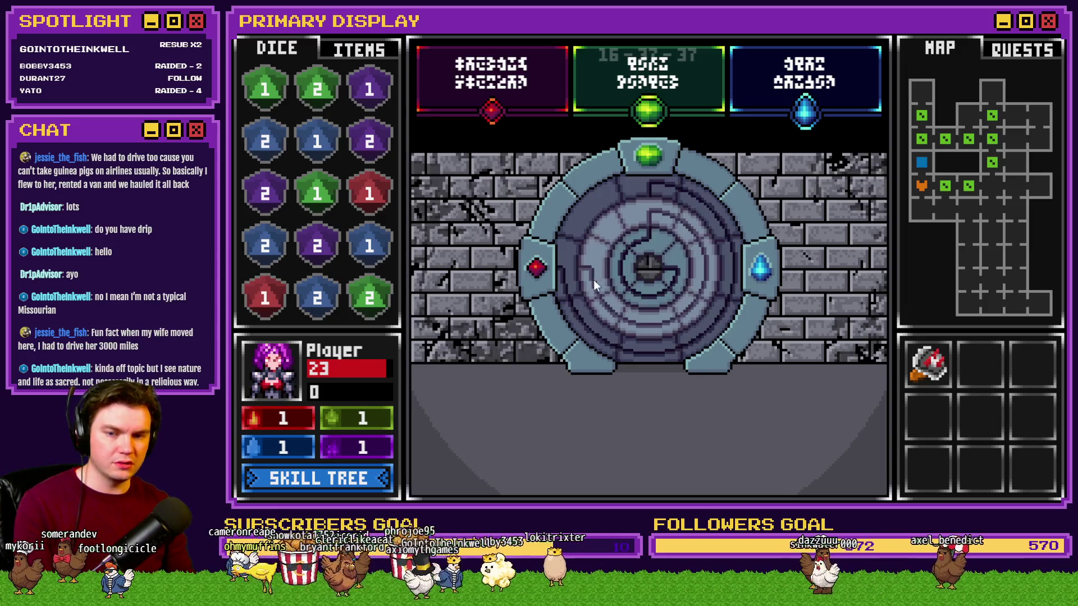
Step: Rotate the ring door's maze rings, then walk into the corridor holding the green 2 die
mouse_move(601, 264)
left_mouse_down()
mouse_move(649, 254)
mouse_move(636, 302)
mouse_move(697, 283)
left_mouse_up()
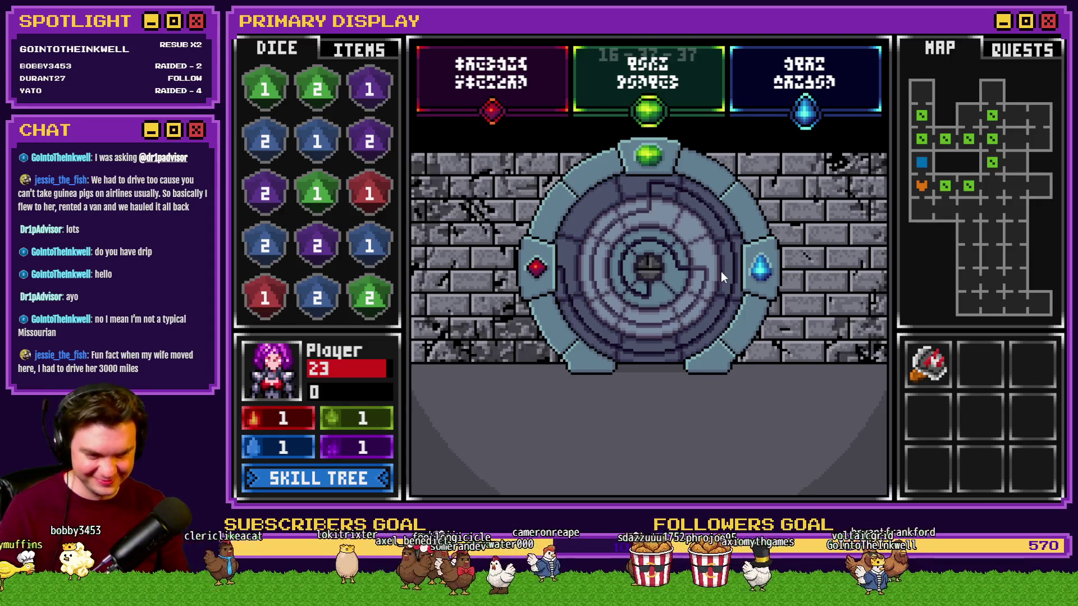
left_click(722, 270)
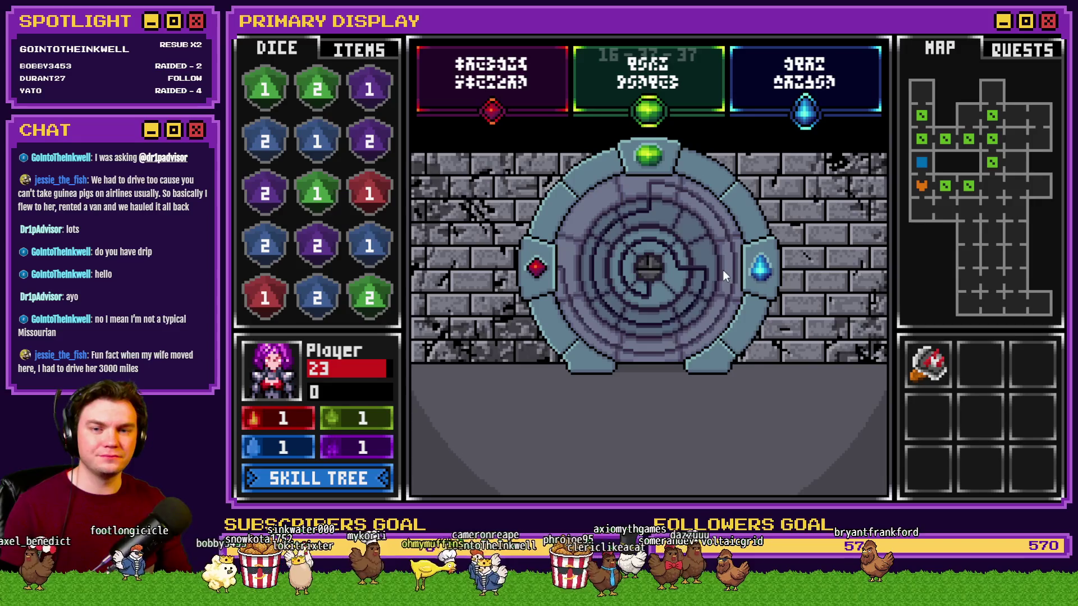
left_click(723, 271)
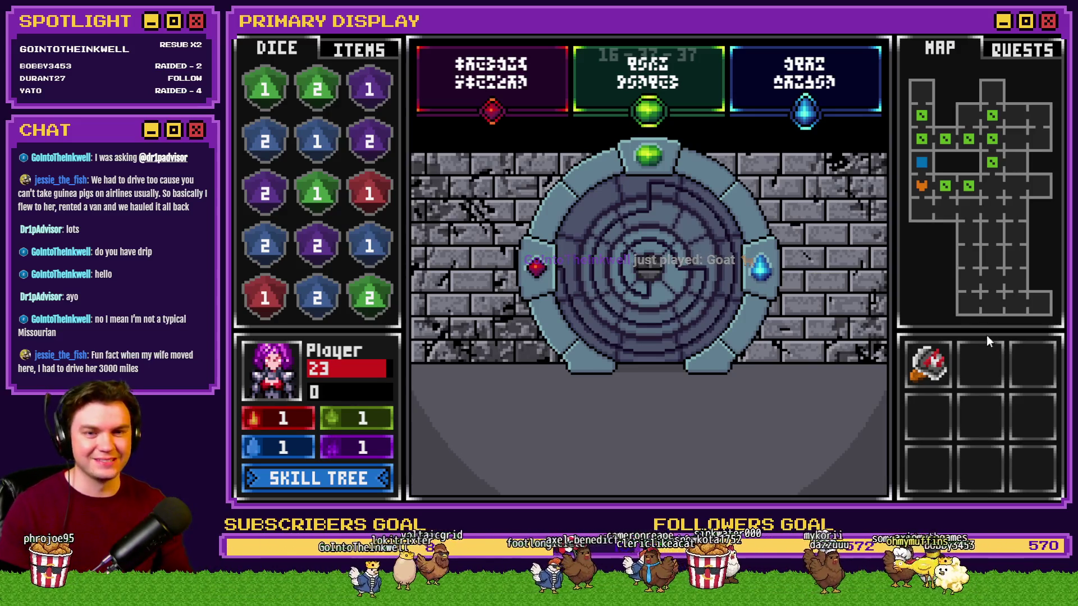
key("w")
key("w")
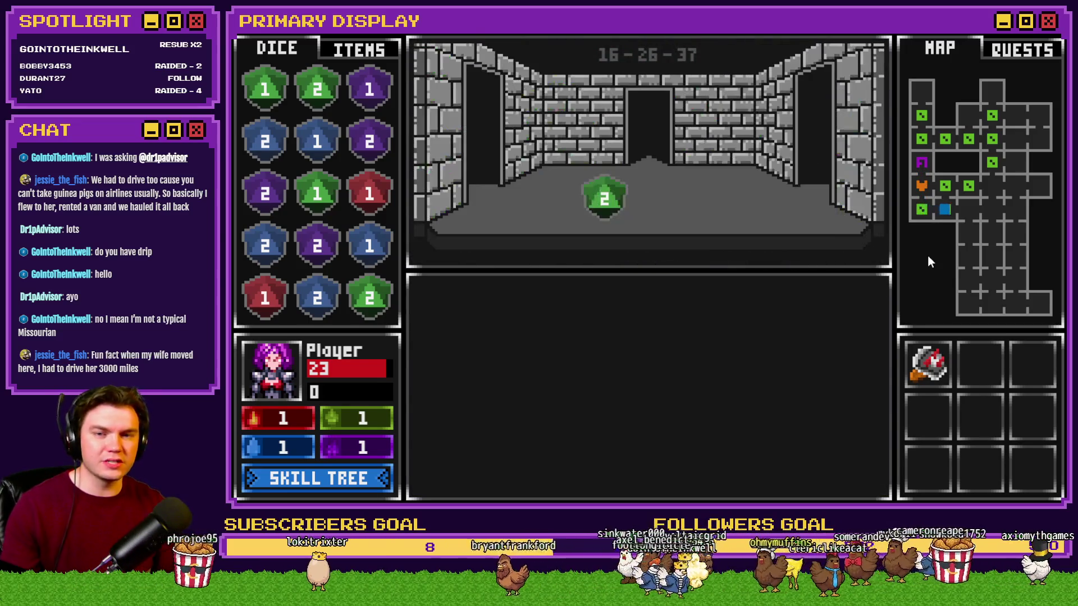